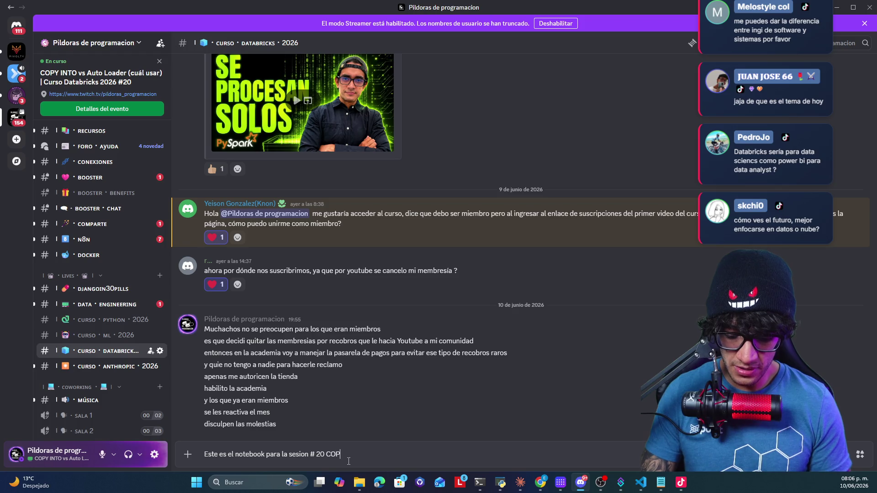
# Type the session #20 COPY INTO vs Auto Loader message in the course channel chat
pyautogui.write('Y')
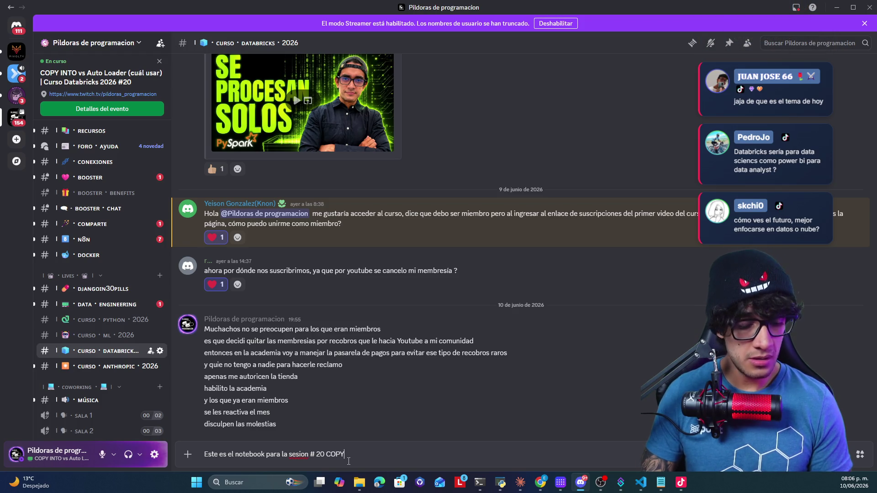
pyautogui.write(' INTO vs aUTO lO')
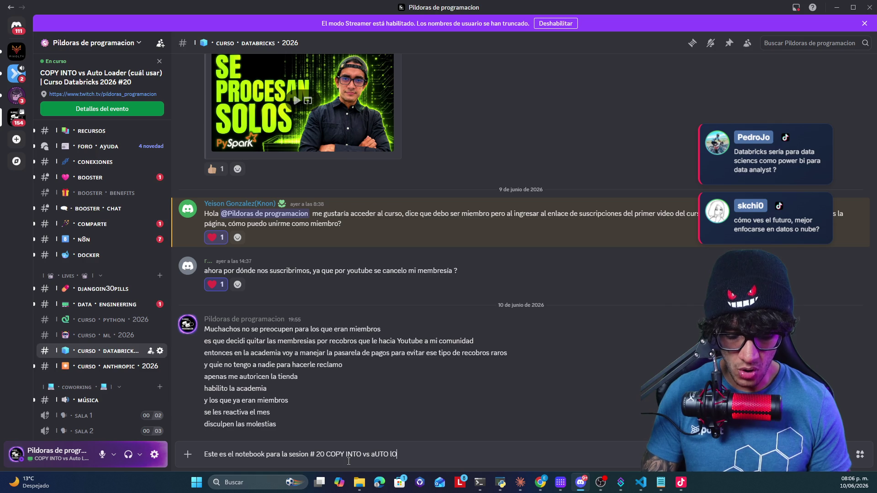
pyautogui.press('BackSpace')
pyautogui.press('BackSpace')
pyautogui.press('BackSpace')
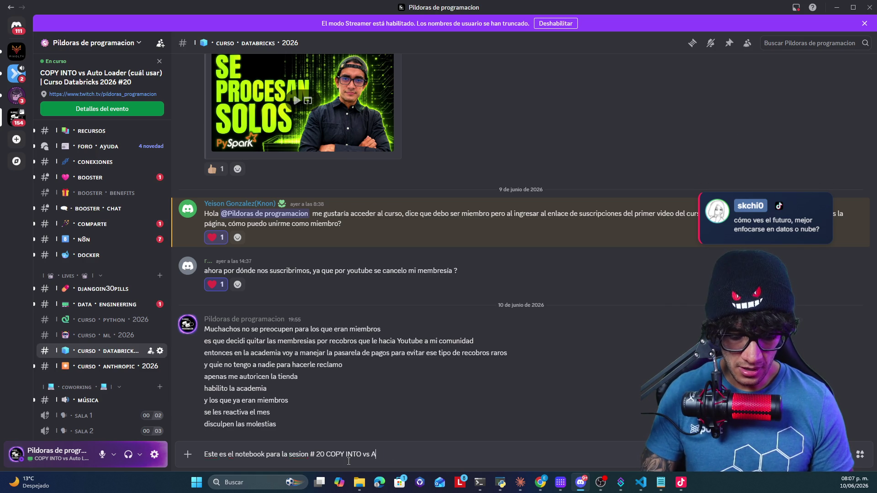
pyautogui.write('uto Loader')
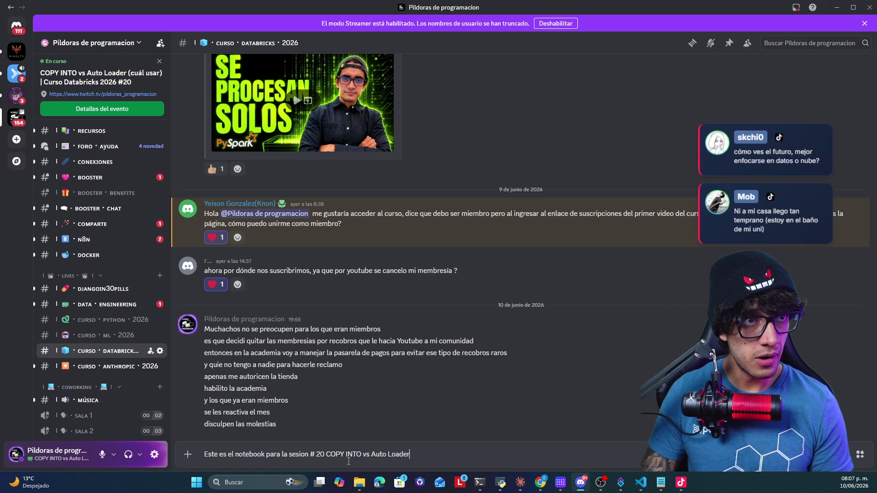
pyautogui.hotkey('shift', 'Return')
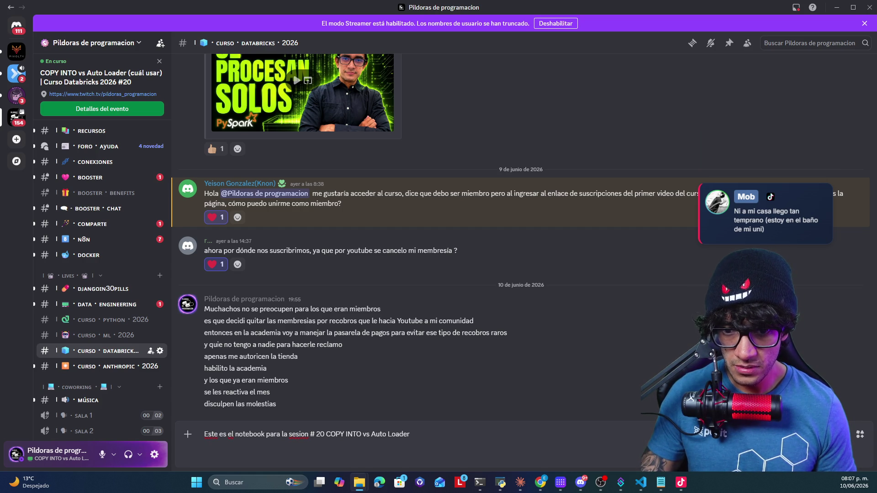
# Attach the Modulo_20 .ipynb notebook, send the message, and minimize Discord to show the deck
pyautogui.moveTo(359, 482); pyautogui.dragTo(473, 423)
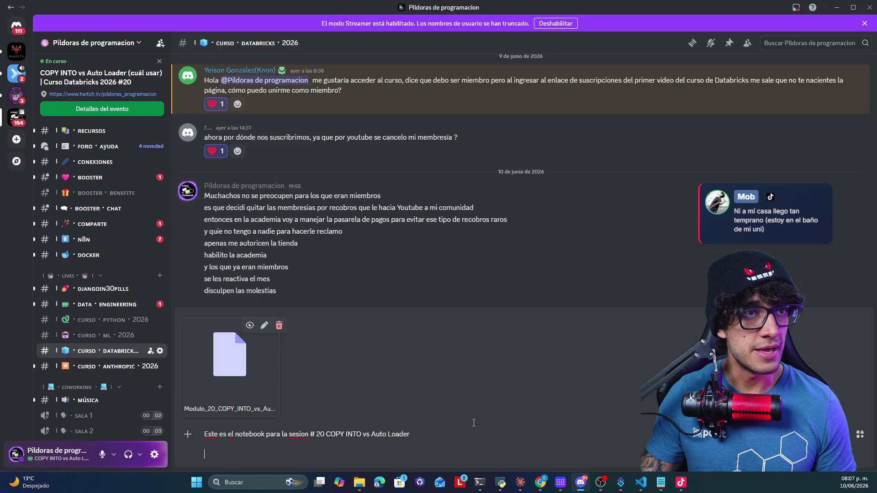
pyautogui.press('Return')
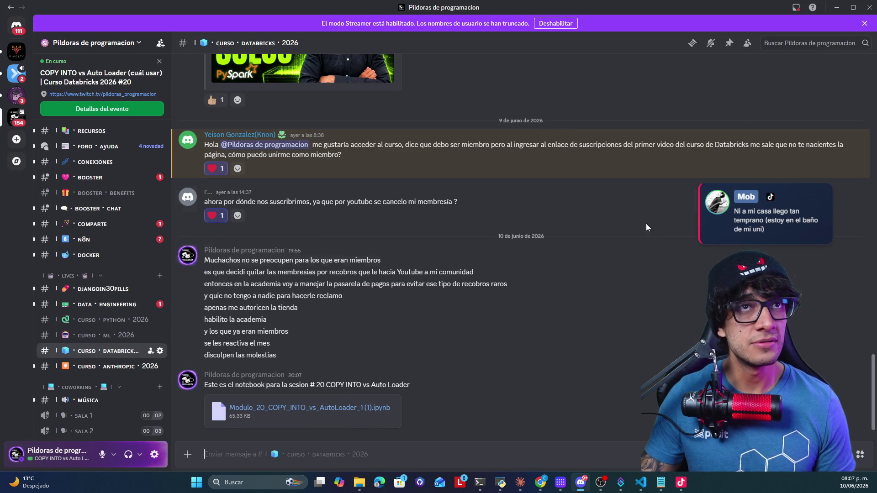
pyautogui.click(837, 7)
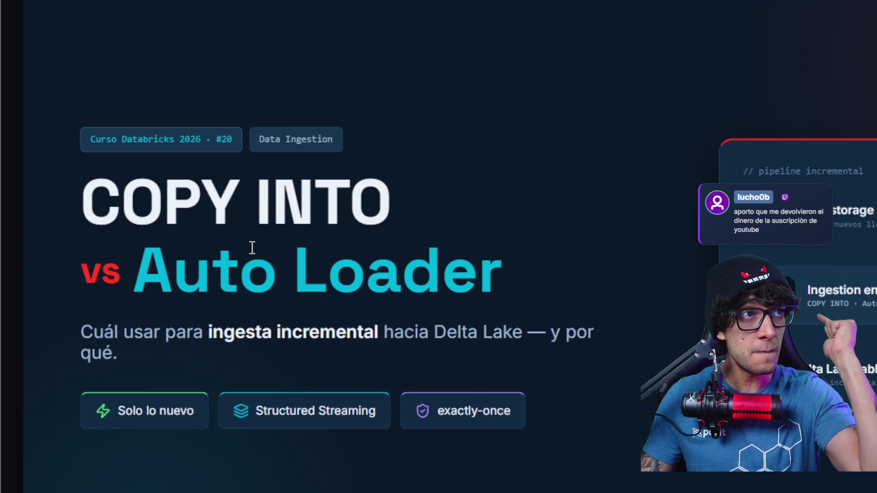
# Advance the Copy Into Vs Auto Loader deck from the title slide to slide 2
pyautogui.scroll(-1, 252, 247)
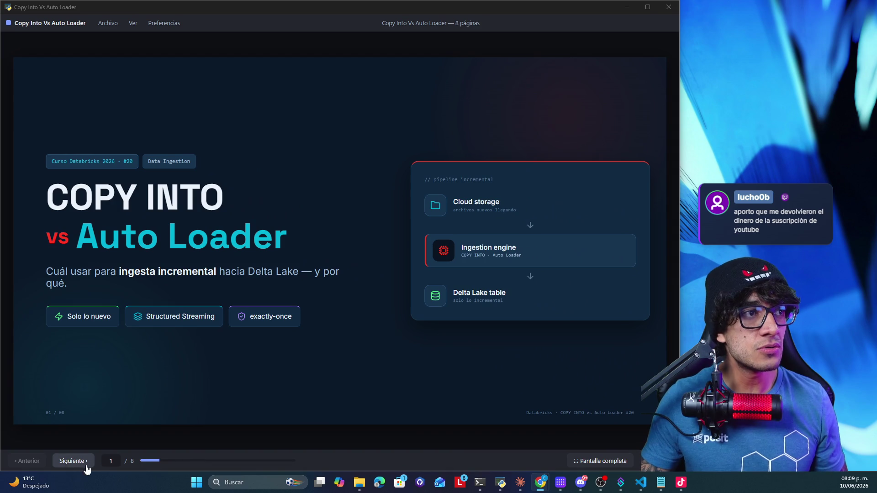
pyautogui.click(70, 461)
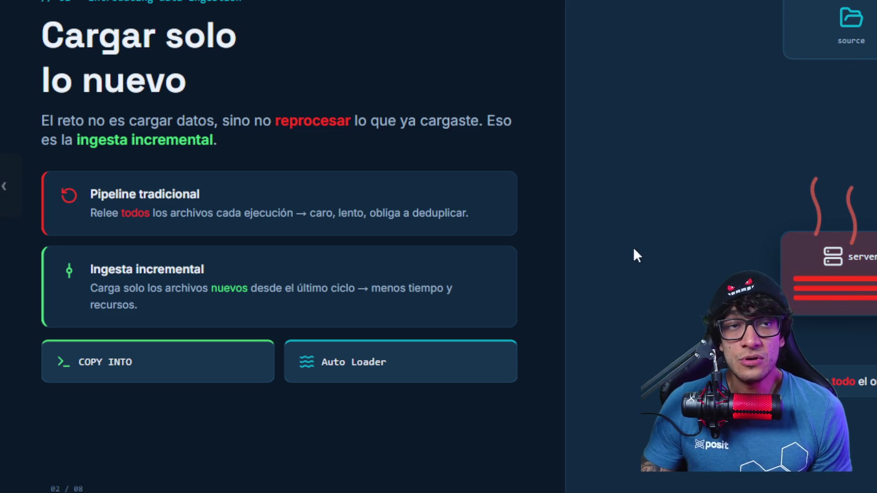
# Select the 'Ingesta incremental' heading, then advance to slide 3
pyautogui.moveTo(87, 269); pyautogui.dragTo(211, 270)
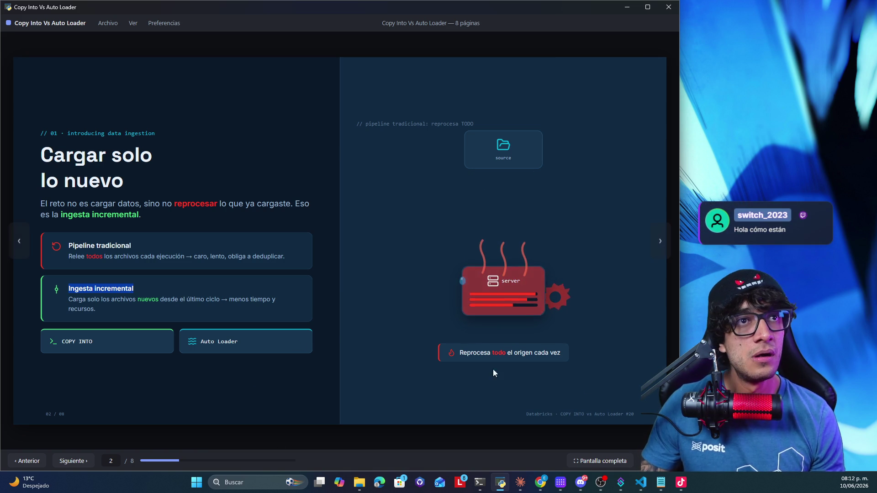
pyautogui.click(660, 242)
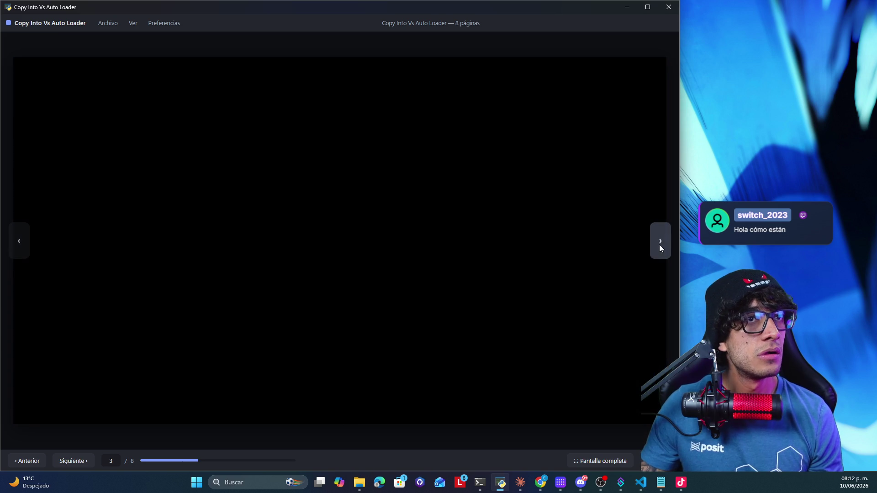
# Widen the slide viewer and highlight COPY INTO in slide 3's SQL example
pyautogui.moveTo(679, 258); pyautogui.dragTo(707, 260)
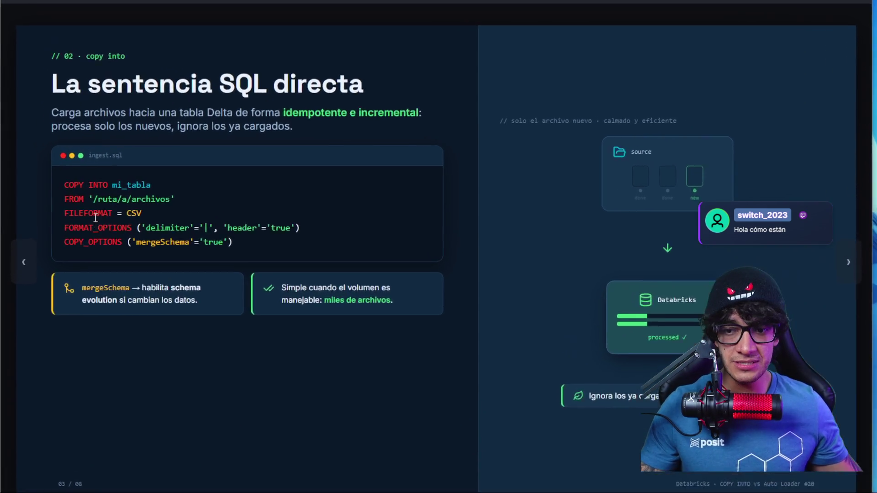
pyautogui.moveTo(90, 238); pyautogui.dragTo(132, 238)
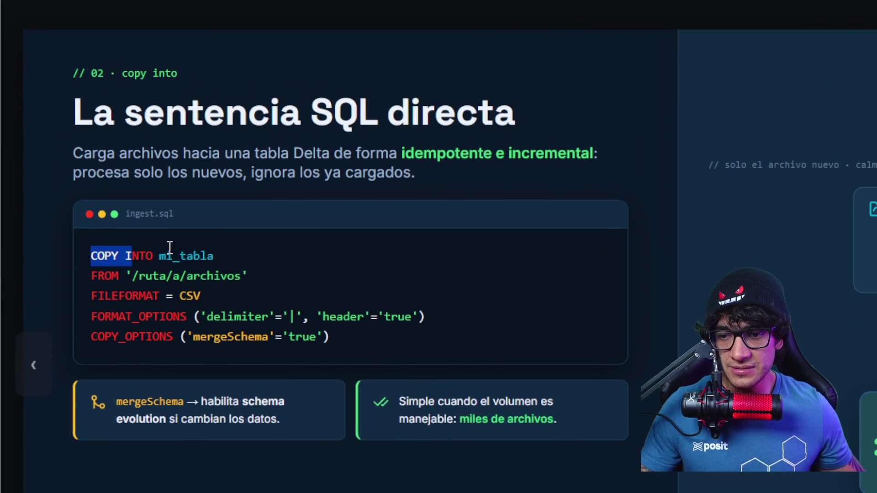
pyautogui.click(180, 248)
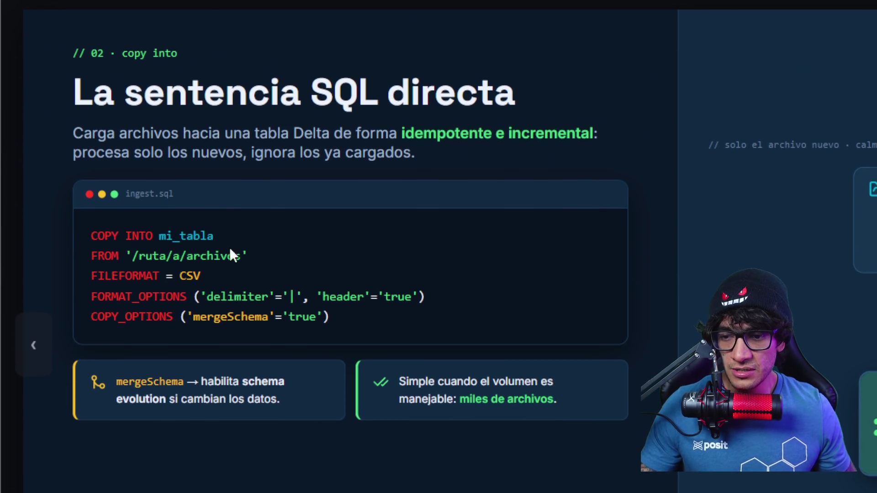
pyautogui.moveTo(251, 249)
pyautogui.mouseDown()
pyautogui.moveTo(172, 258)
pyautogui.moveTo(186, 250)
pyautogui.mouseUp()
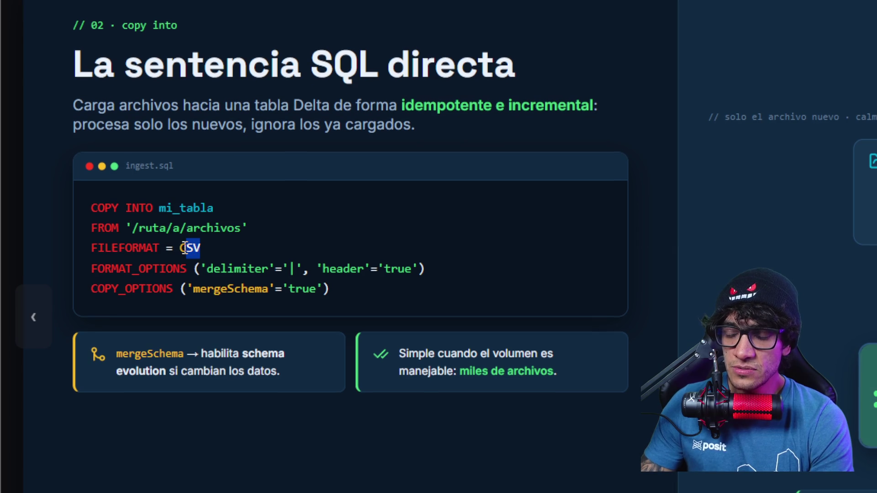
pyautogui.moveTo(427, 249)
pyautogui.mouseDown()
pyautogui.moveTo(262, 254)
pyautogui.moveTo(218, 242)
pyautogui.moveTo(309, 255)
pyautogui.mouseUp()
pyautogui.click(302, 248)
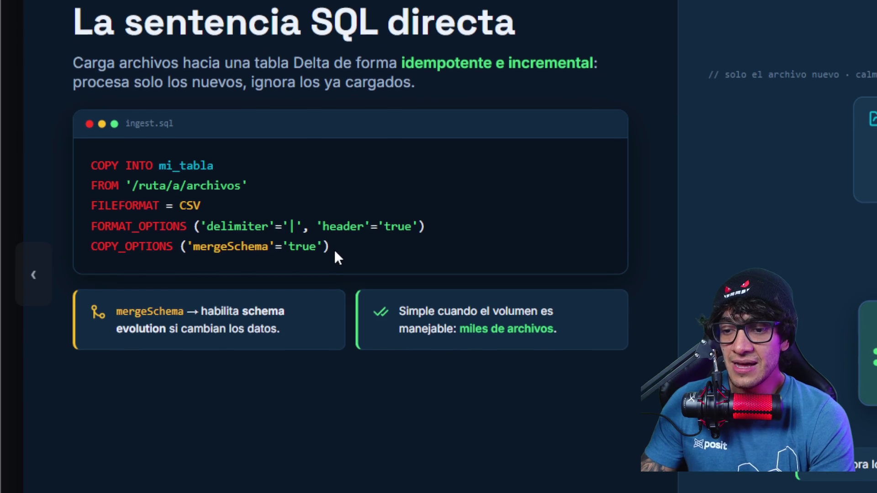
pyautogui.moveTo(333, 251); pyautogui.dragTo(135, 250)
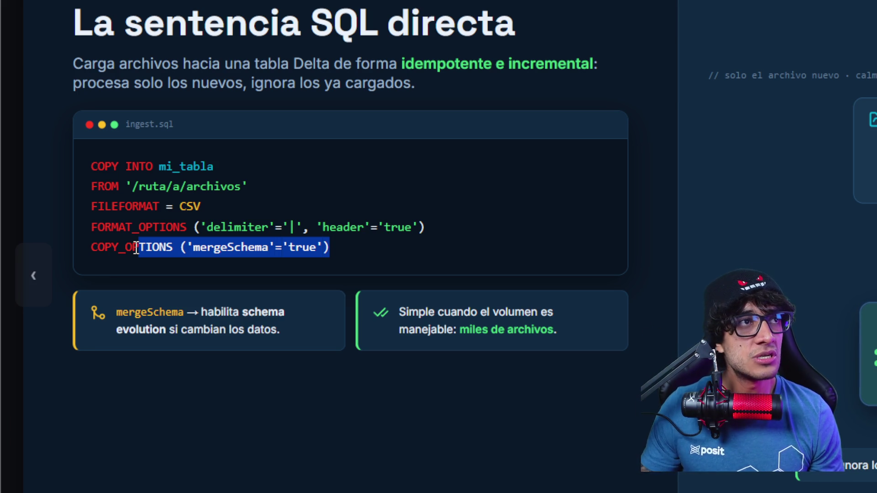
pyautogui.scroll(-2, 137, 249)
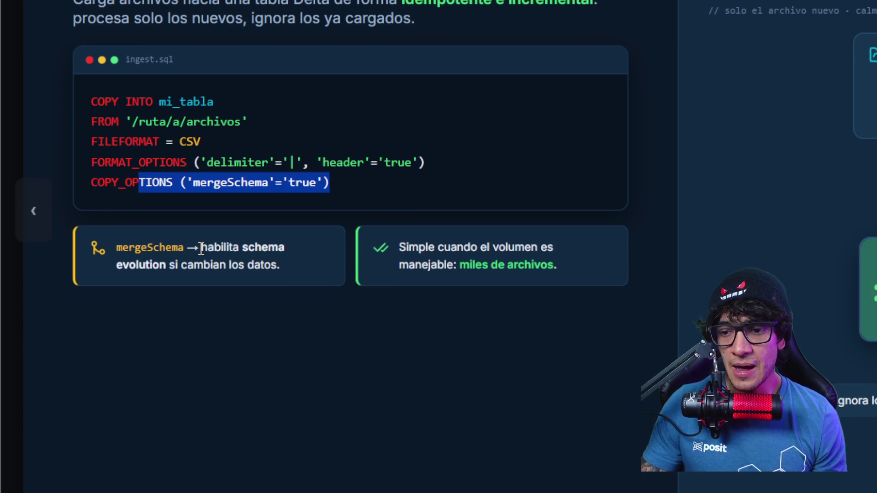
pyautogui.click(201, 249)
pyautogui.moveTo(206, 248)
pyautogui.mouseDown()
pyautogui.moveTo(286, 247)
pyautogui.moveTo(238, 256)
pyautogui.moveTo(201, 250)
pyautogui.mouseUp()
pyautogui.scroll(-1, 238, 256)
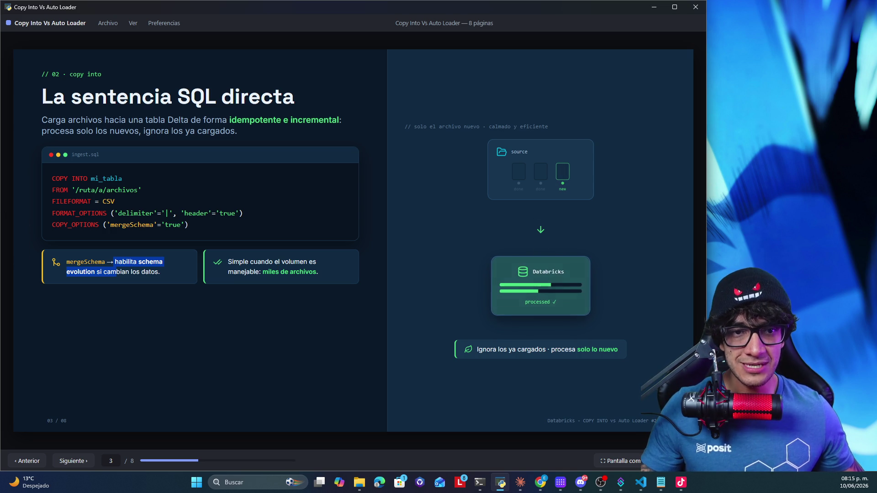
pyautogui.hotkey('alt', 'Tab')
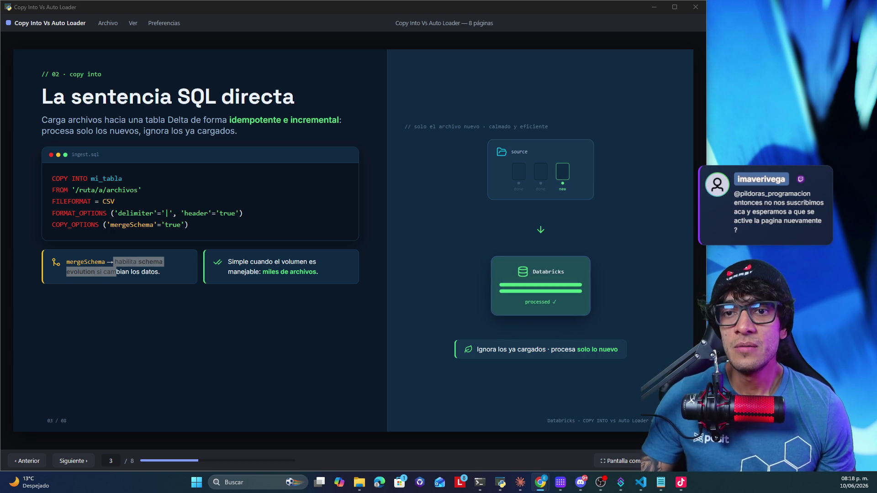
pyautogui.hotkey('alt', 'Tab')
pyautogui.hotkey('alt', 'Tab')
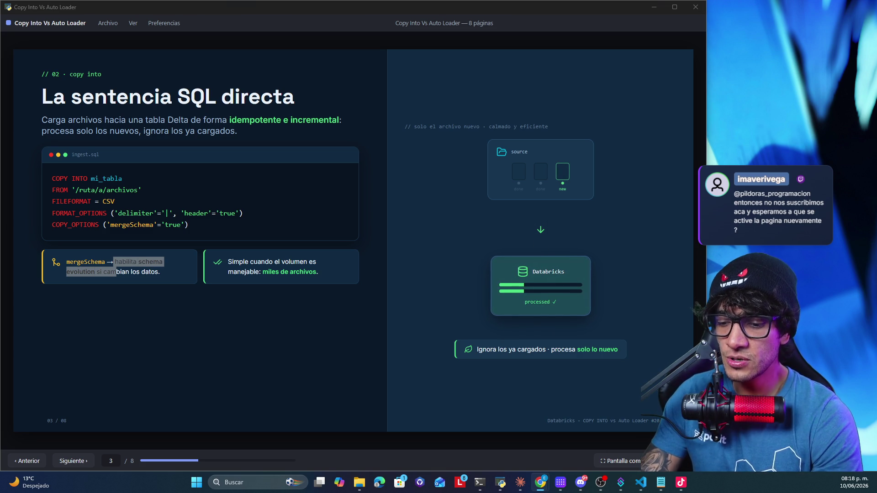
pyautogui.hotkey('alt', 'Tab')
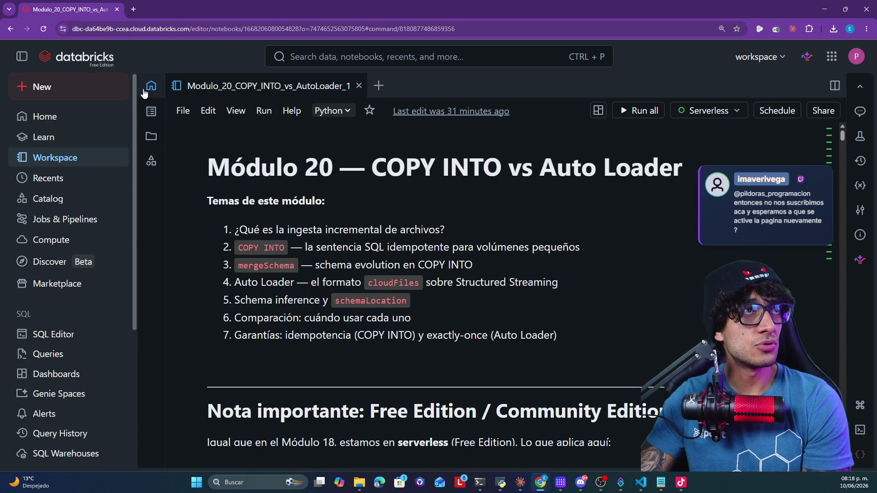
# Collapse the workspace sidebar, restore the Chrome window, move it left and widen it
pyautogui.click(23, 57)
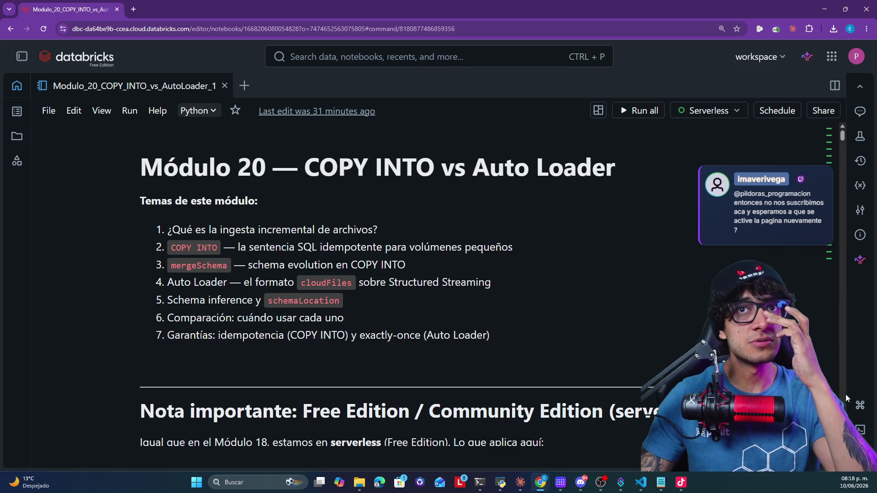
pyautogui.click(845, 11)
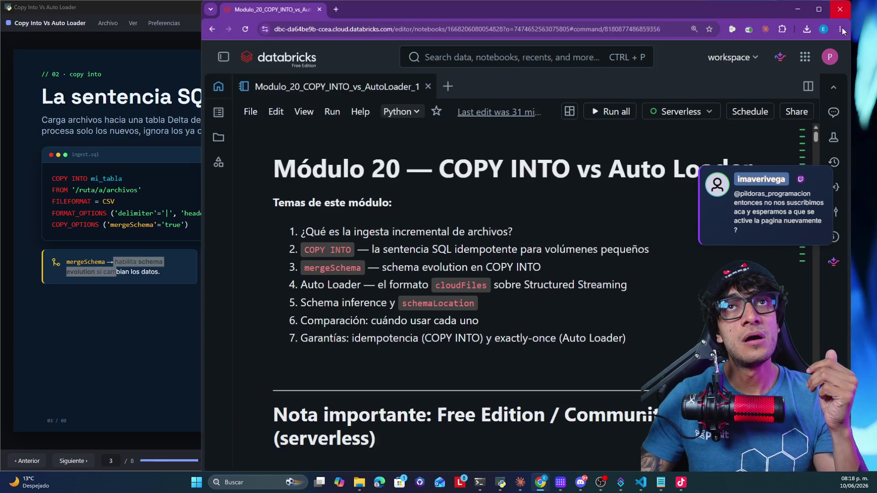
pyautogui.moveTo(713, 15)
pyautogui.mouseDown()
pyautogui.moveTo(632, 28)
pyautogui.moveTo(499, 10)
pyautogui.mouseUp()
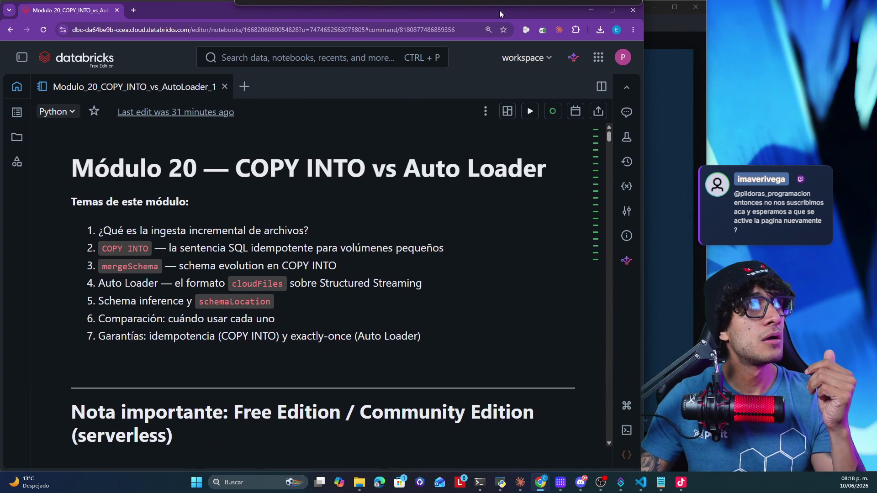
pyautogui.moveTo(643, 228); pyautogui.dragTo(724, 245)
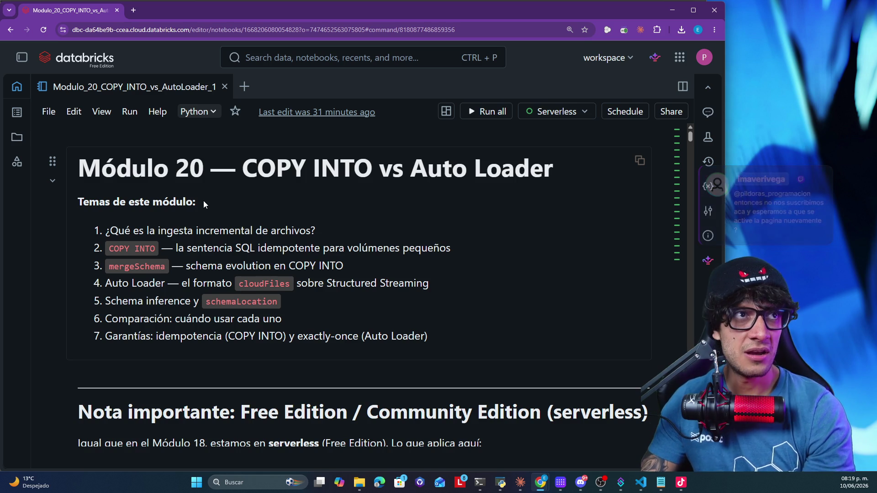
# Highlight COPY INTO in the module title and scroll to the Free Edition serverless note
pyautogui.moveTo(260, 166); pyautogui.dragTo(372, 162)
pyautogui.scroll(-4, 420, 172)
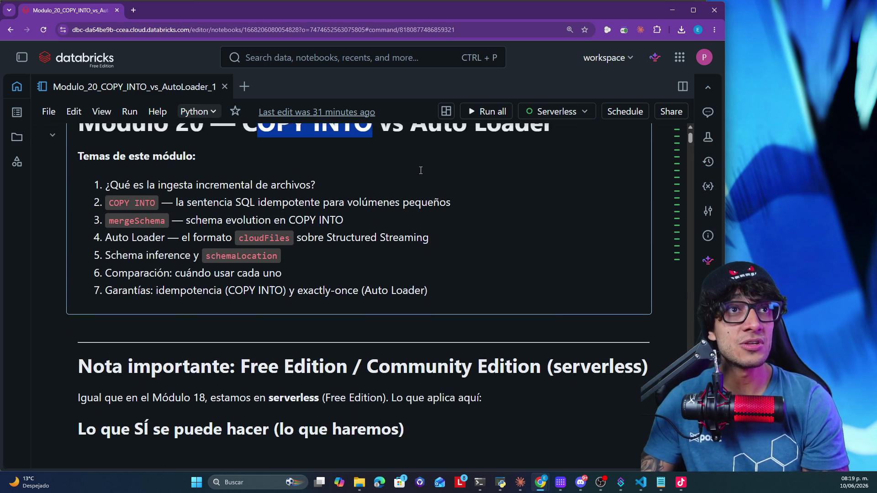
pyautogui.scroll(-1, 420, 170)
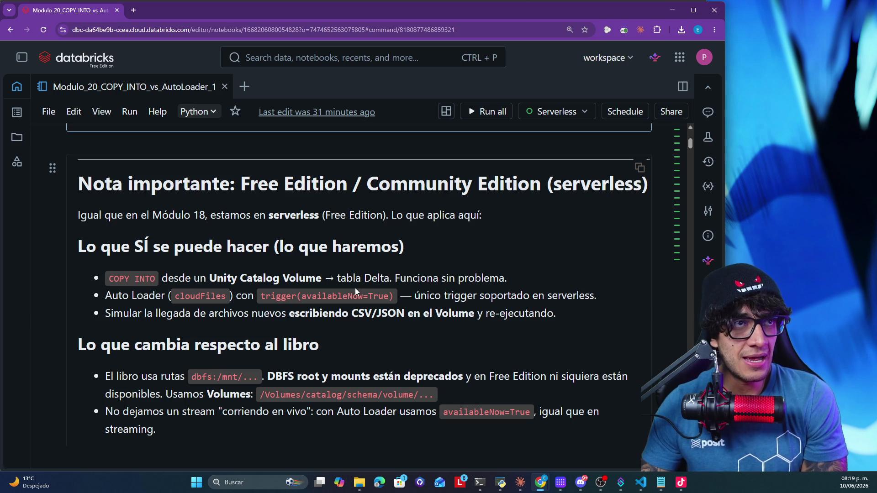
# Highlight 'Now' in trigger(availableNow=True) and scroll to the demonstration pattern list
pyautogui.moveTo(368, 296); pyautogui.dragTo(348, 296)
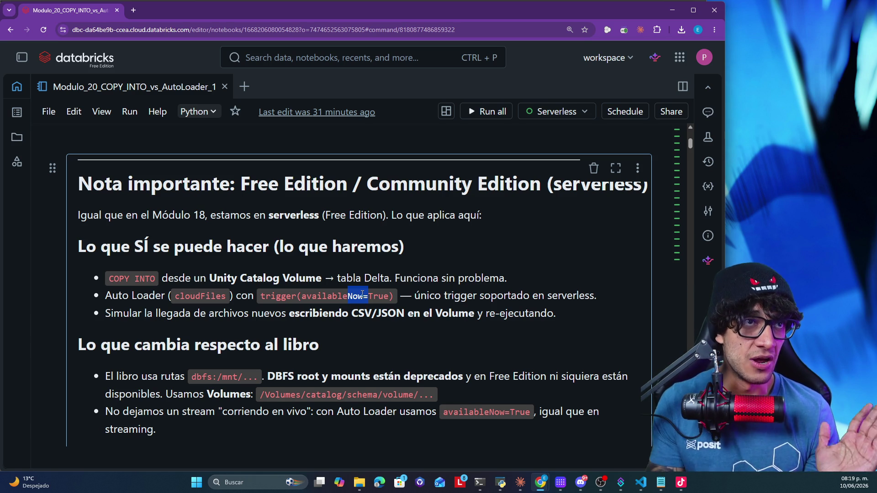
pyautogui.scroll(-2, 336, 325)
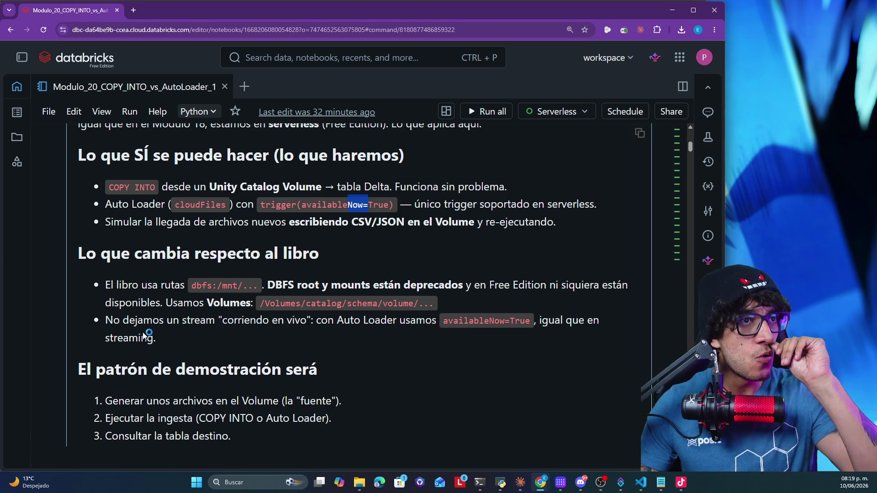
pyautogui.scroll(-1, 228, 333)
# Highlight the file-generation and target-table query demo steps, then scroll to '0. Setup'
pyautogui.scroll(-2, 228, 332)
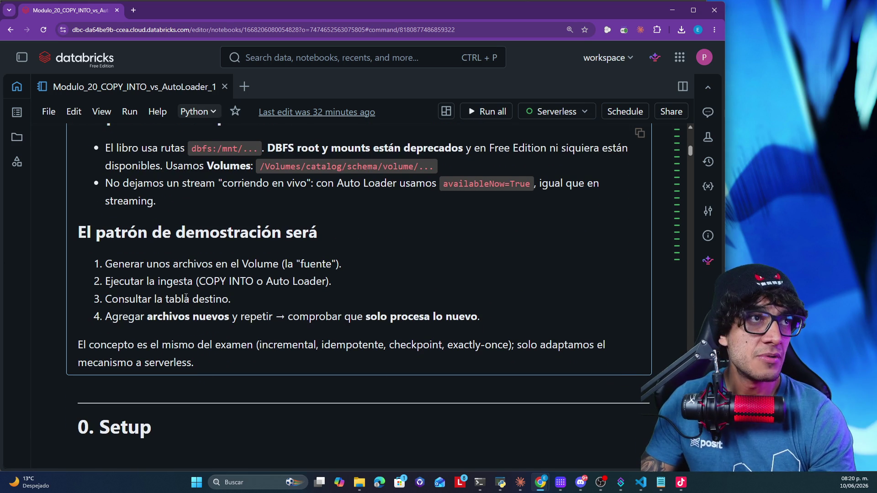
pyautogui.moveTo(104, 264); pyautogui.dragTo(280, 260)
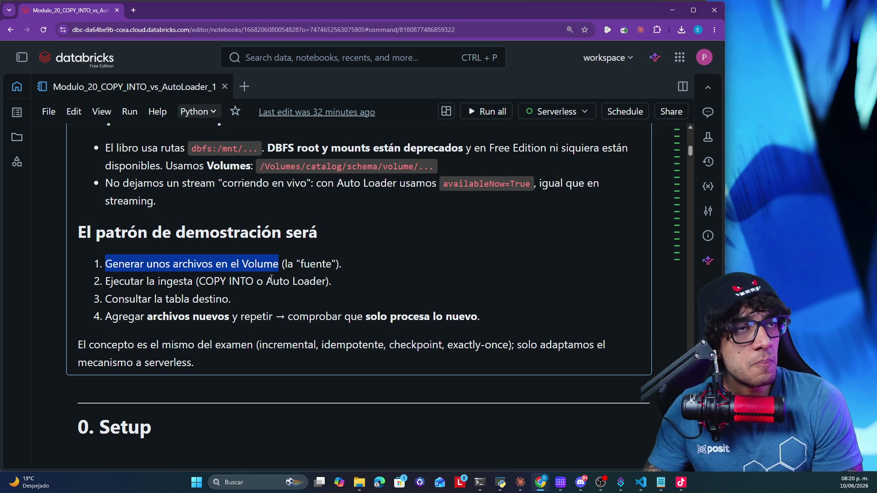
pyautogui.moveTo(242, 300); pyautogui.dragTo(112, 300)
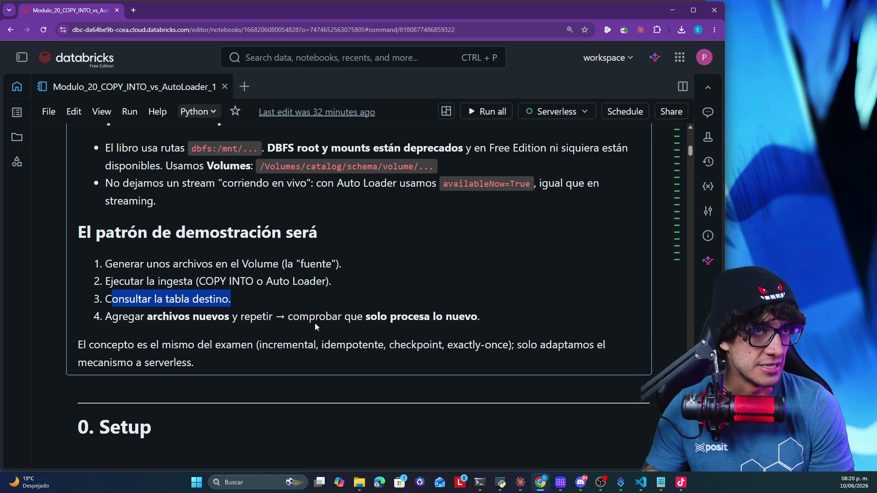
pyautogui.scroll(-5, 303, 323)
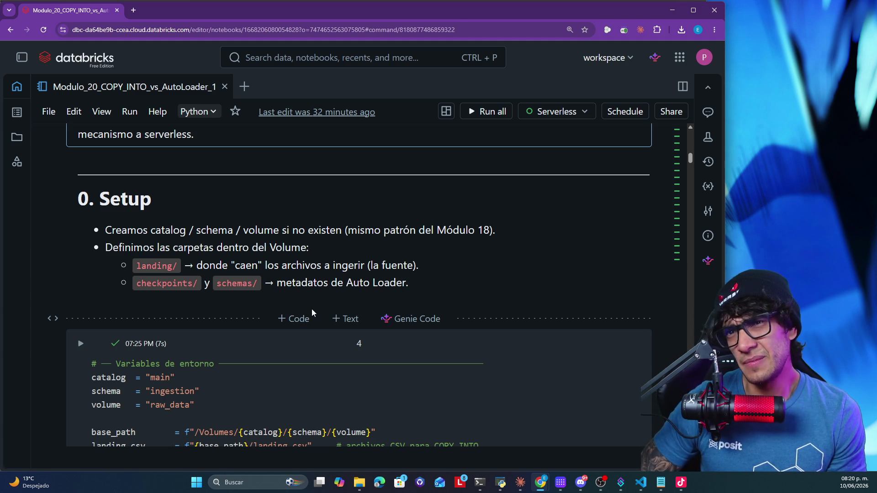
# In the setup cell, select volume, the JSON/checkpoints/schemas path lines, and landing_csv
pyautogui.scroll(-2, 313, 308)
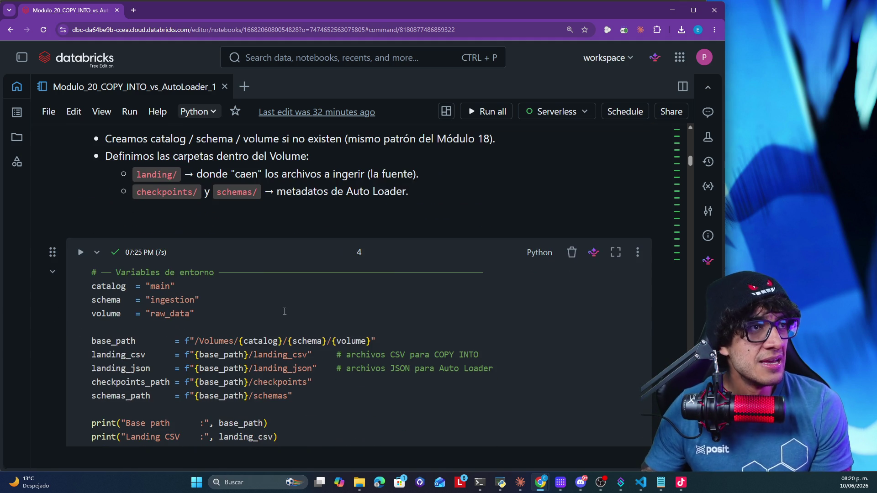
pyautogui.click(112, 287)
pyautogui.click(106, 300)
pyautogui.click(107, 314)
pyautogui.doubleClick(106, 313)
pyautogui.scroll(-2, 311, 305)
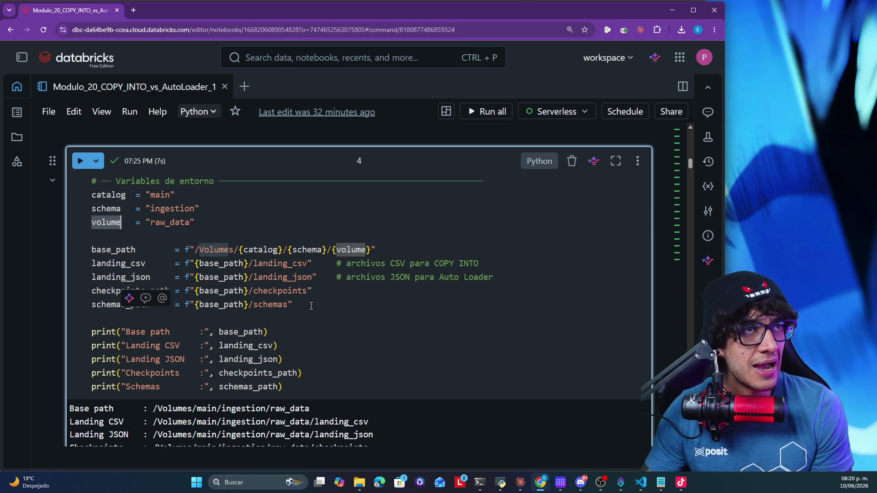
pyautogui.moveTo(310, 305)
pyautogui.mouseDown()
pyautogui.moveTo(96, 291)
pyautogui.moveTo(105, 277)
pyautogui.mouseUp()
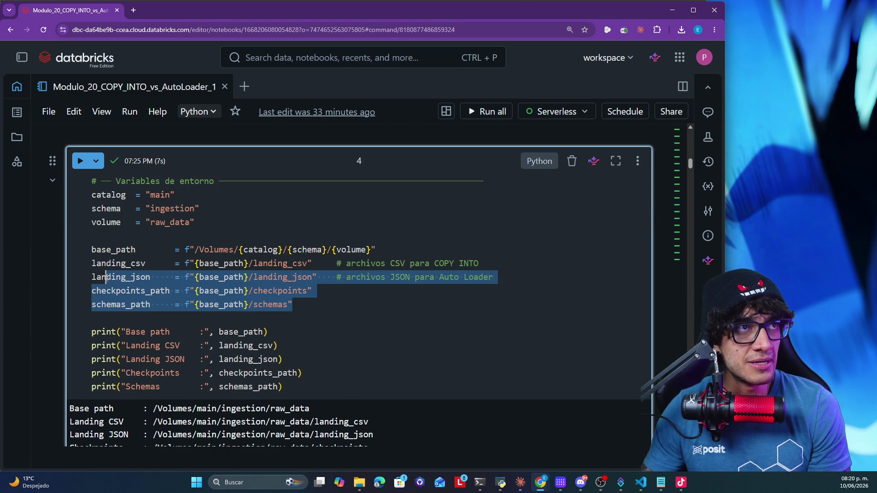
pyautogui.click(103, 262)
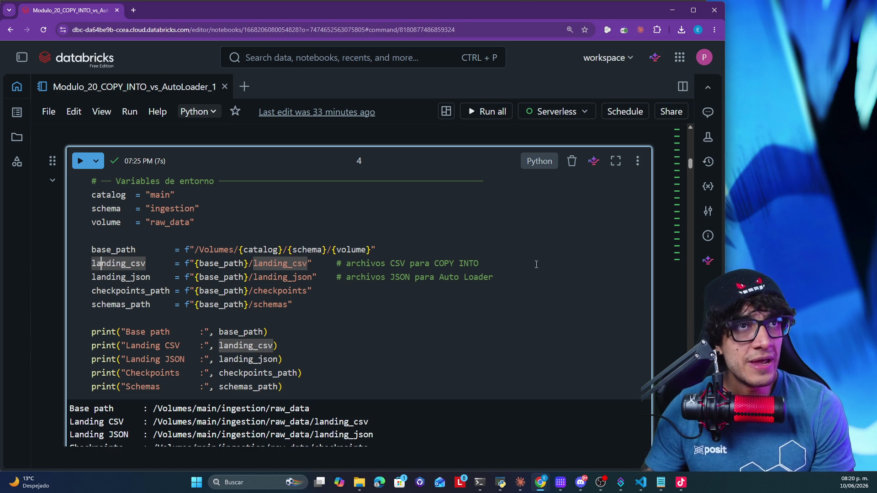
# Highlight the COPY INTO and Auto Loader comments and the landing_json and checkpoints_path lines
pyautogui.moveTo(492, 262); pyautogui.dragTo(435, 262)
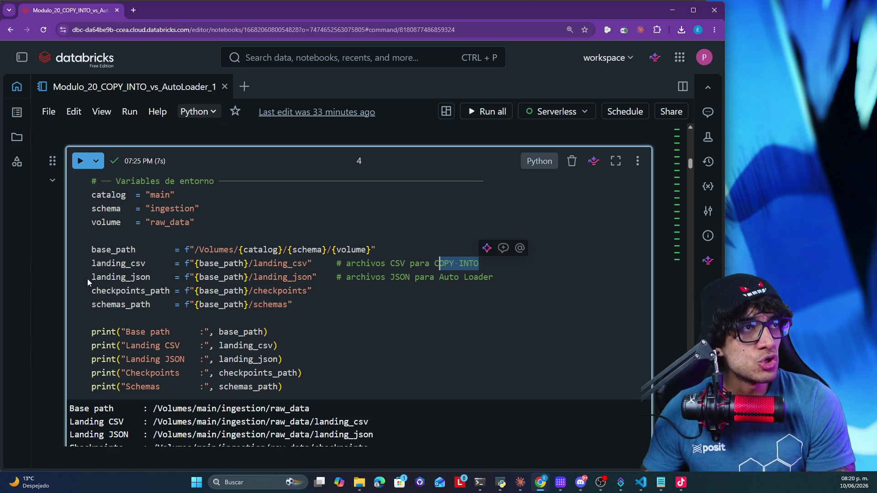
pyautogui.moveTo(93, 277); pyautogui.dragTo(238, 291)
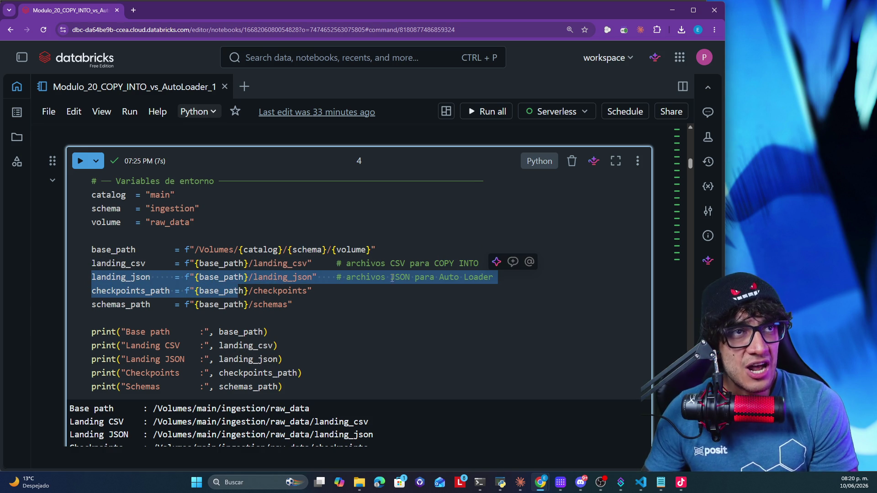
pyautogui.click(412, 276)
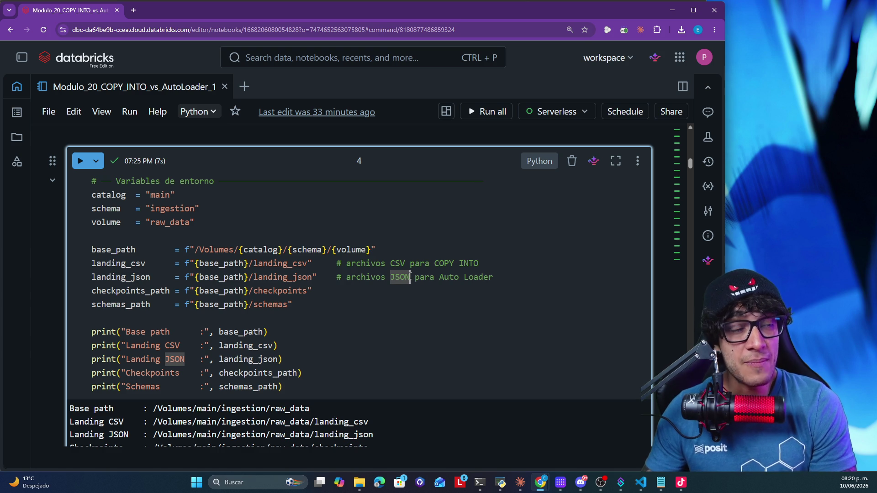
pyautogui.moveTo(493, 277); pyautogui.dragTo(439, 277)
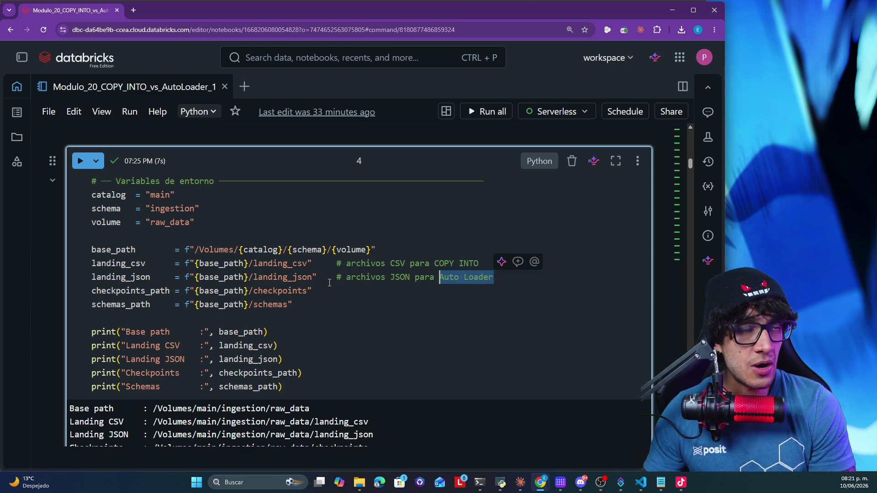
pyautogui.moveTo(322, 290); pyautogui.dragTo(151, 278)
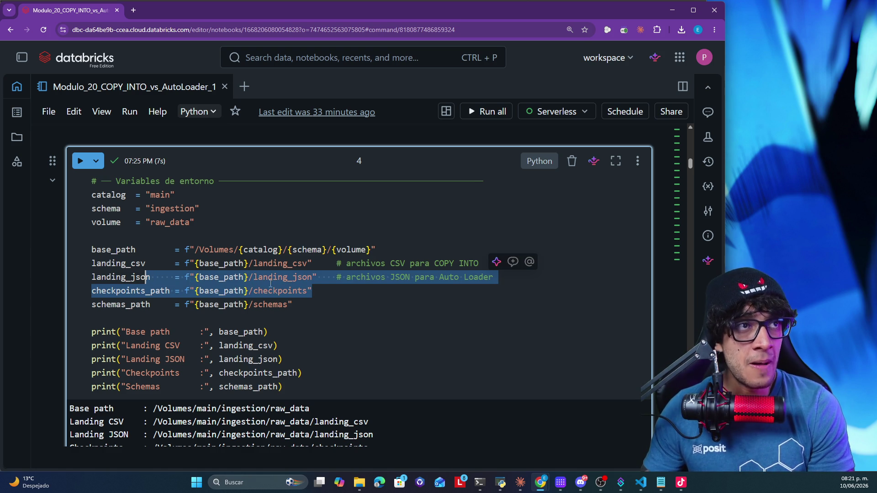
pyautogui.click(305, 303)
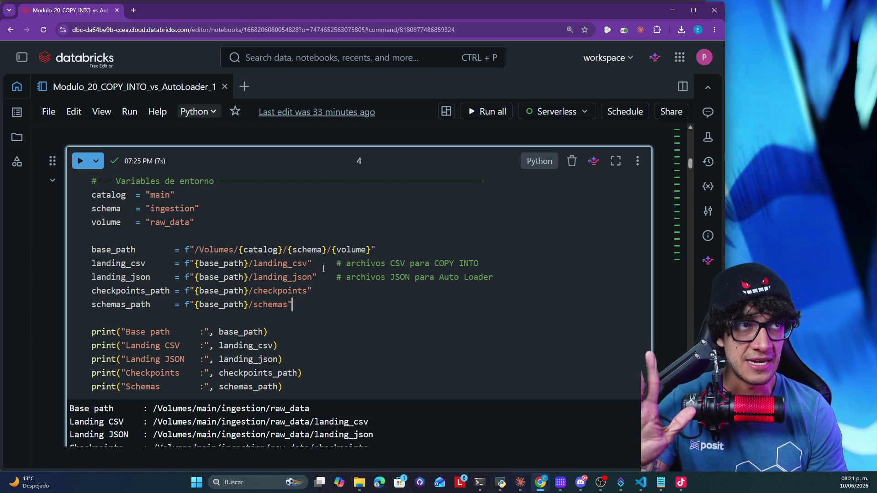
pyautogui.click(313, 291)
pyautogui.moveTo(313, 291)
pyautogui.mouseDown()
pyautogui.moveTo(170, 277)
pyautogui.moveTo(90, 277)
pyautogui.moveTo(85, 289)
pyautogui.mouseUp()
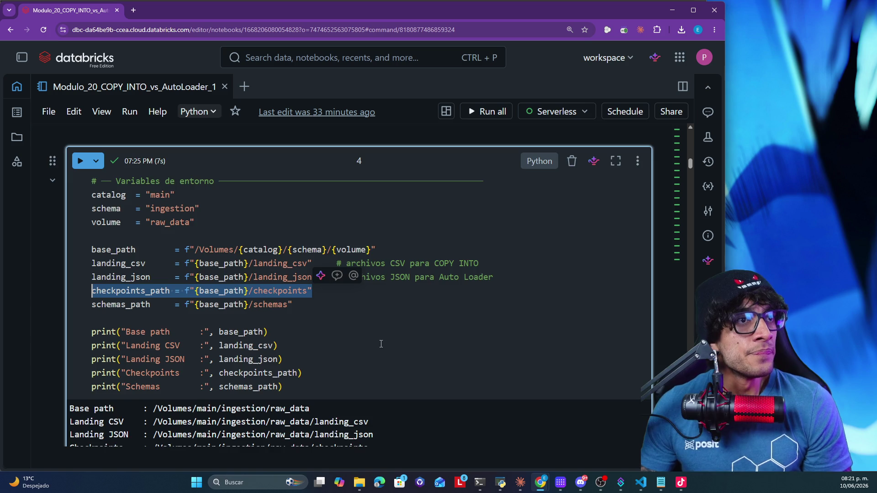
# Highlight the Landing CSV, Landing JSON, Checkpoints and Schemas entries in the setup output
pyautogui.scroll(-3, 372, 343)
pyautogui.scroll(2, 371, 346)
pyautogui.scroll(-1, 338, 333)
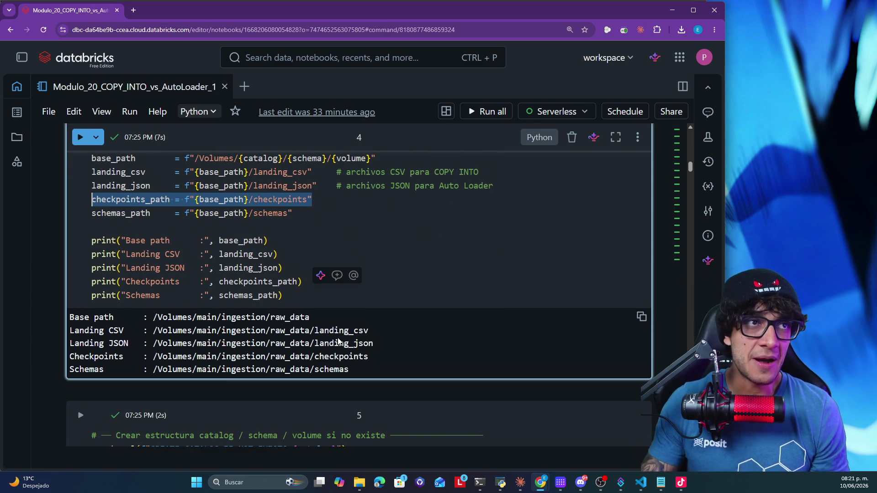
pyautogui.scroll(-1, 338, 342)
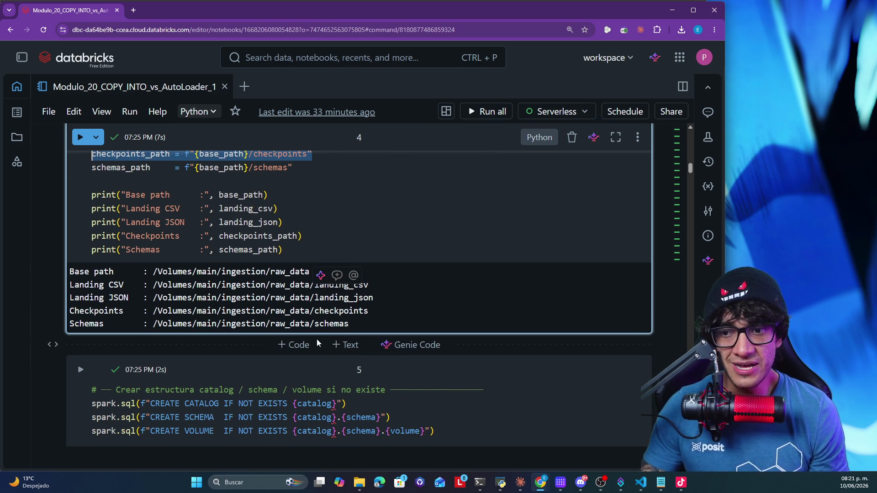
pyautogui.click(150, 281)
pyautogui.moveTo(90, 284); pyautogui.dragTo(129, 284)
pyautogui.moveTo(70, 297); pyautogui.dragTo(125, 299)
pyautogui.doubleClick(92, 311)
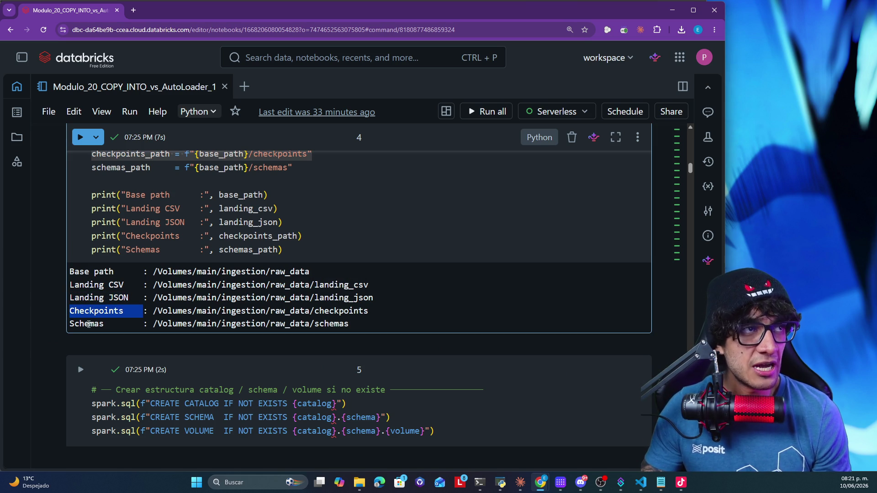
pyautogui.doubleClick(91, 324)
# Mark the full Landing CSV path, then scroll to the drop_file() helper cell
pyautogui.click(124, 286)
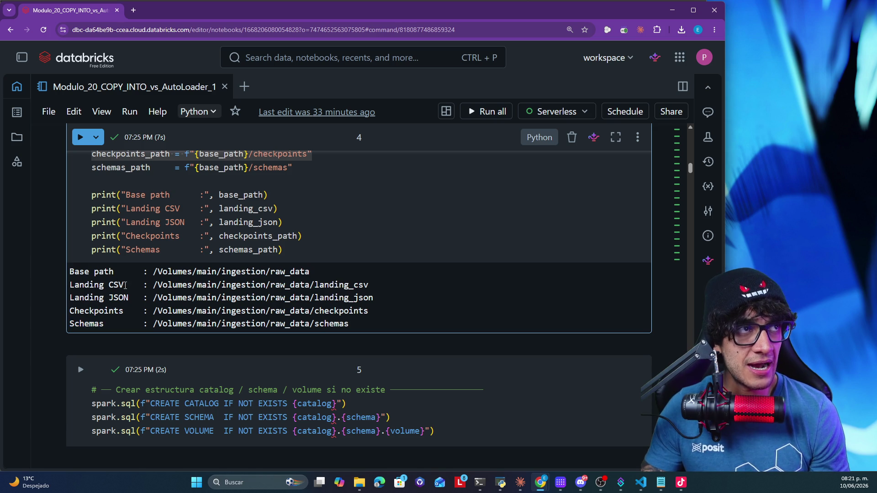
pyautogui.moveTo(371, 286); pyautogui.dragTo(184, 286)
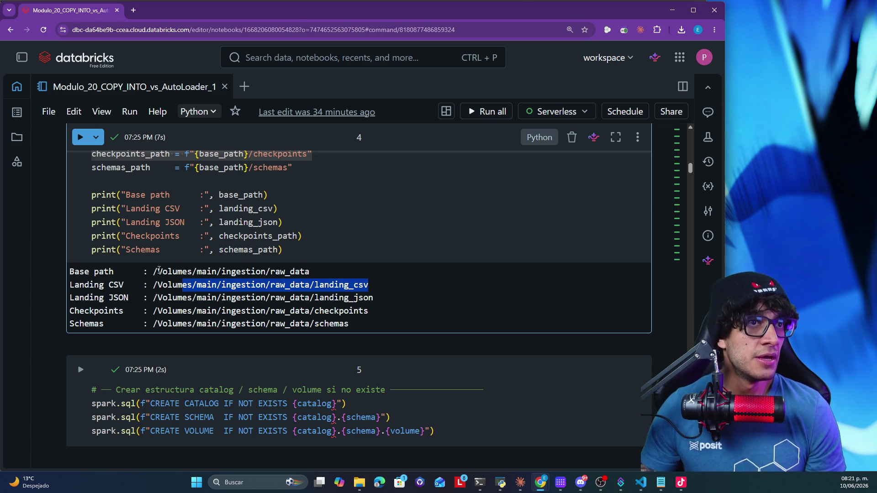
pyautogui.scroll(2, 259, 268)
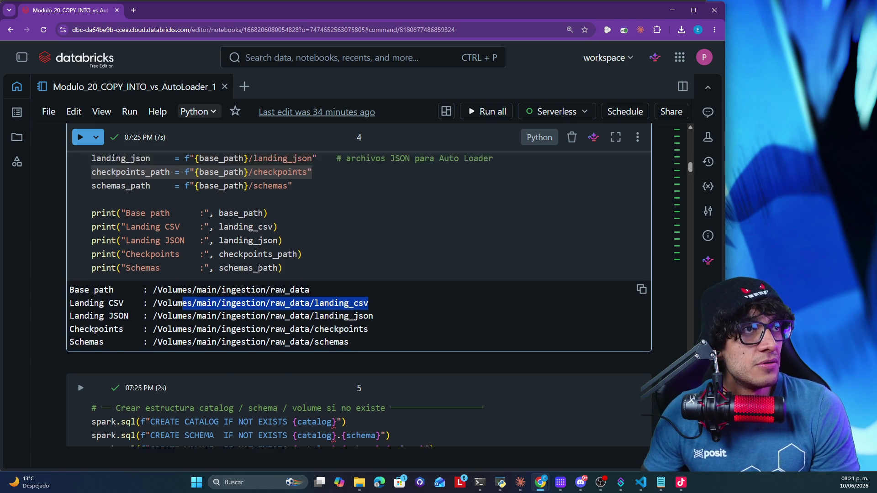
pyautogui.scroll(-5, 259, 268)
pyautogui.moveTo(456, 291)
pyautogui.mouseDown()
pyautogui.moveTo(219, 280)
pyautogui.moveTo(91, 252)
pyautogui.mouseUp()
pyautogui.scroll(-5, 217, 322)
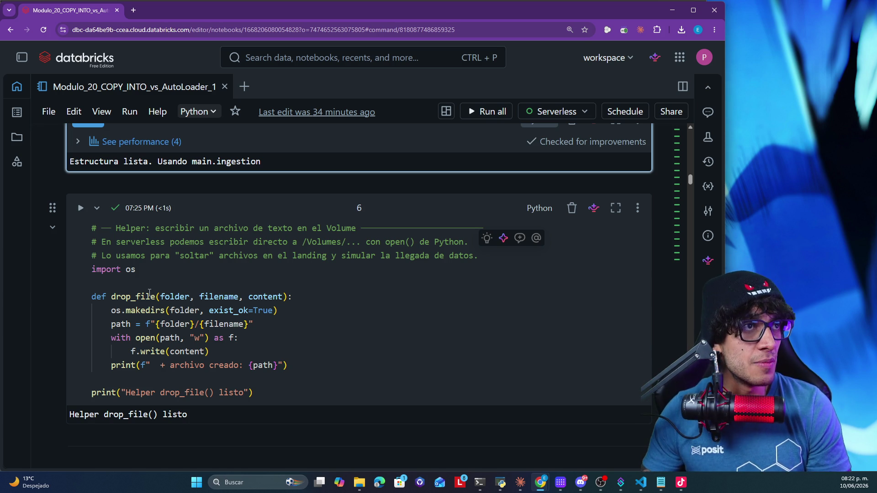
pyautogui.doubleClick(175, 297)
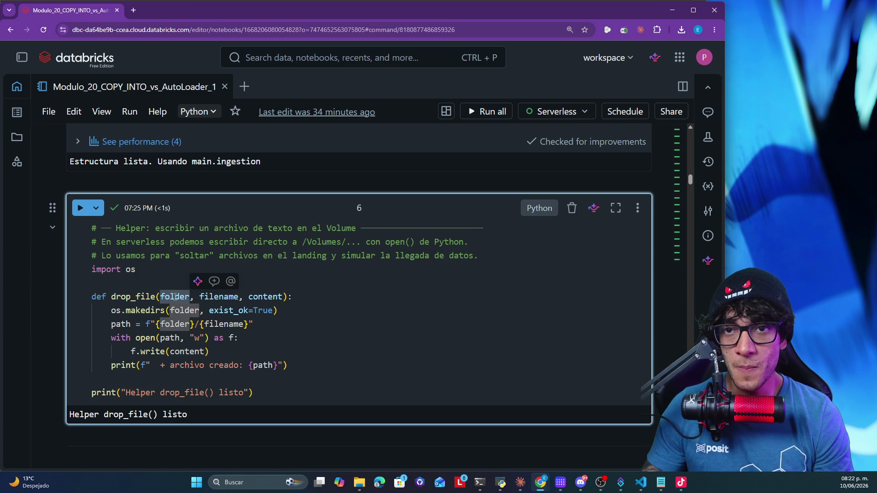
pyautogui.click(220, 297)
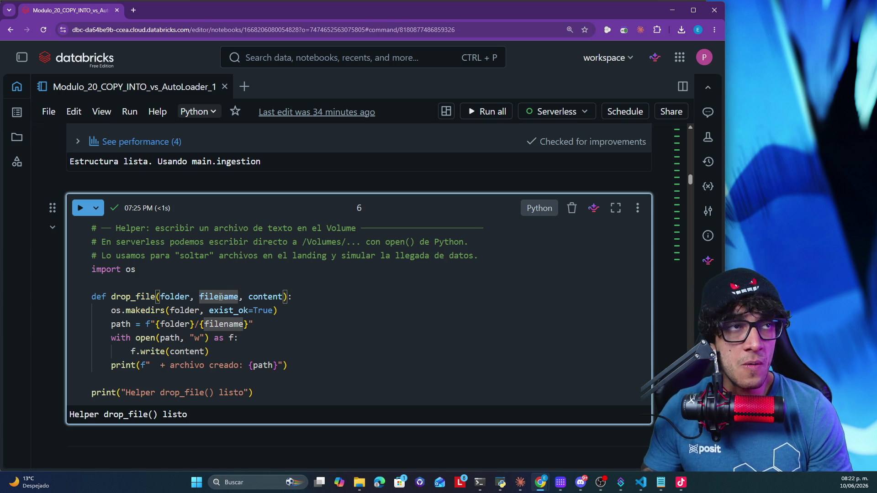
pyautogui.doubleClick(262, 297)
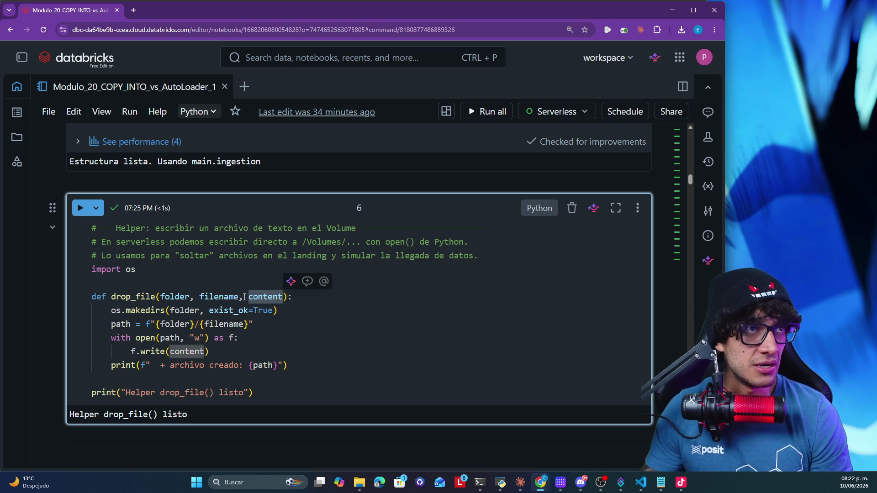
pyautogui.click(286, 310)
pyautogui.moveTo(286, 310); pyautogui.dragTo(151, 318)
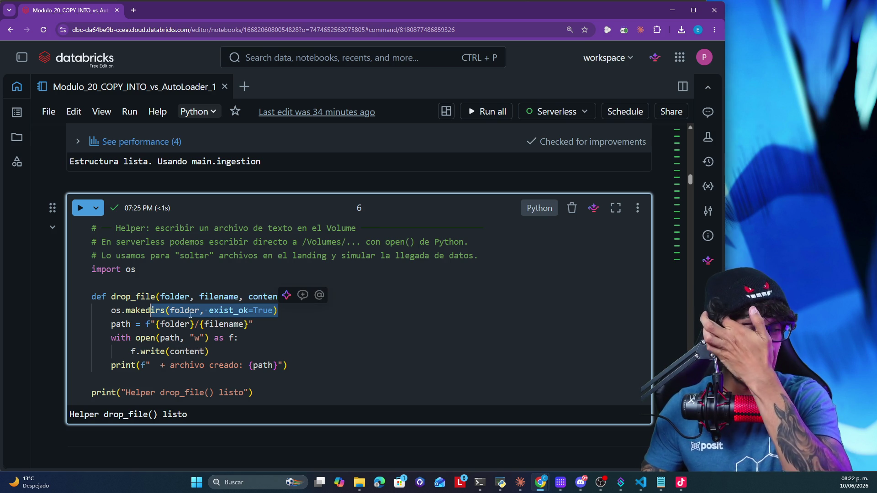
pyautogui.moveTo(292, 324); pyautogui.dragTo(113, 325)
pyautogui.moveTo(288, 365)
pyautogui.mouseDown()
pyautogui.moveTo(127, 351)
pyautogui.moveTo(107, 340)
pyautogui.mouseUp()
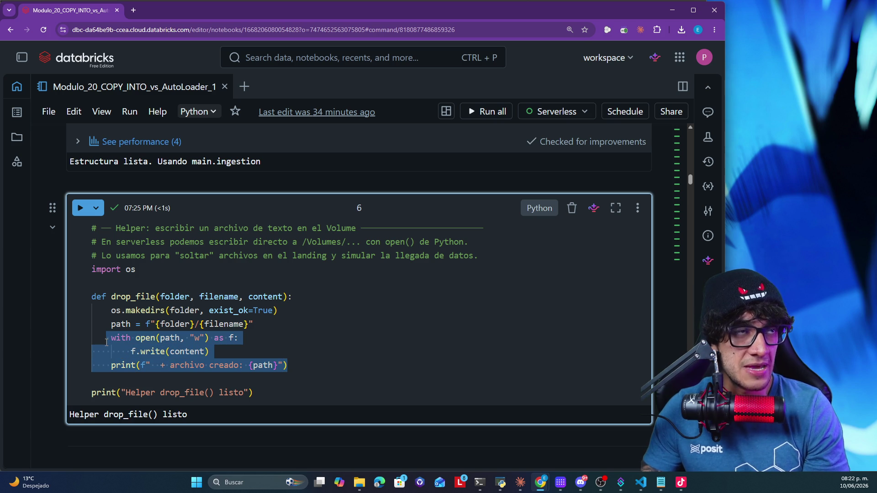
pyautogui.click(220, 298)
pyautogui.doubleClick(221, 297)
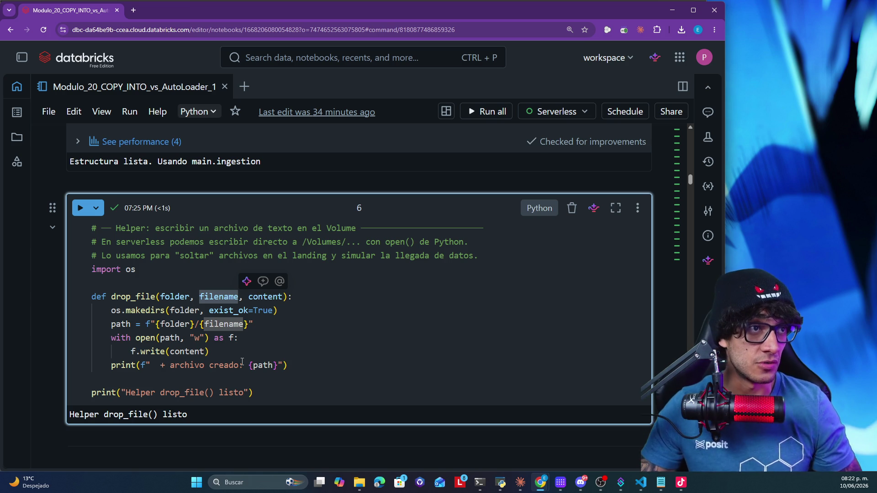
pyautogui.scroll(-3, 242, 362)
# In the CSV drop cell, highlight the first-two-files comment and the csv_header column names
pyautogui.scroll(-2, 242, 362)
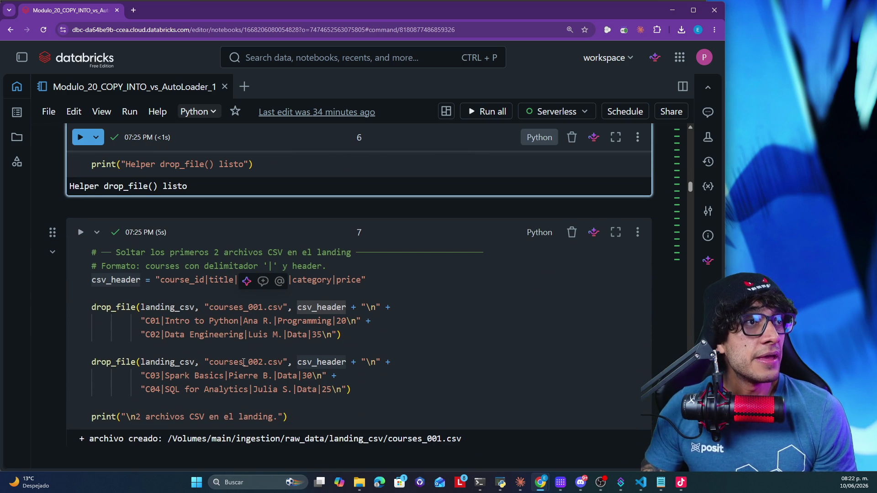
pyautogui.click(234, 294)
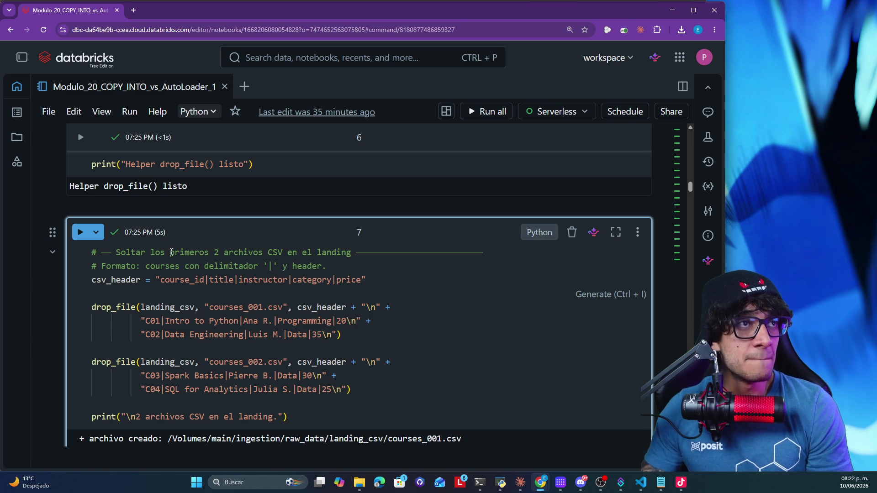
pyautogui.moveTo(168, 251)
pyautogui.mouseDown()
pyautogui.moveTo(343, 251)
pyautogui.moveTo(92, 251)
pyautogui.mouseUp()
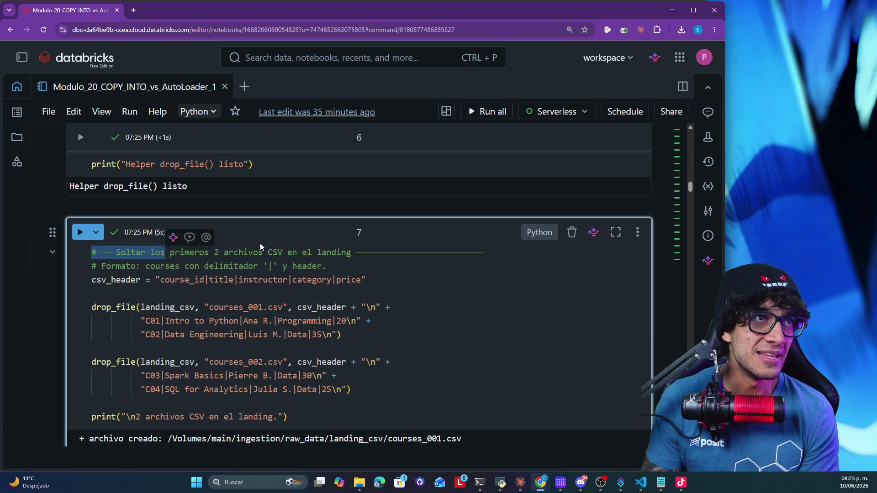
pyautogui.doubleClick(123, 279)
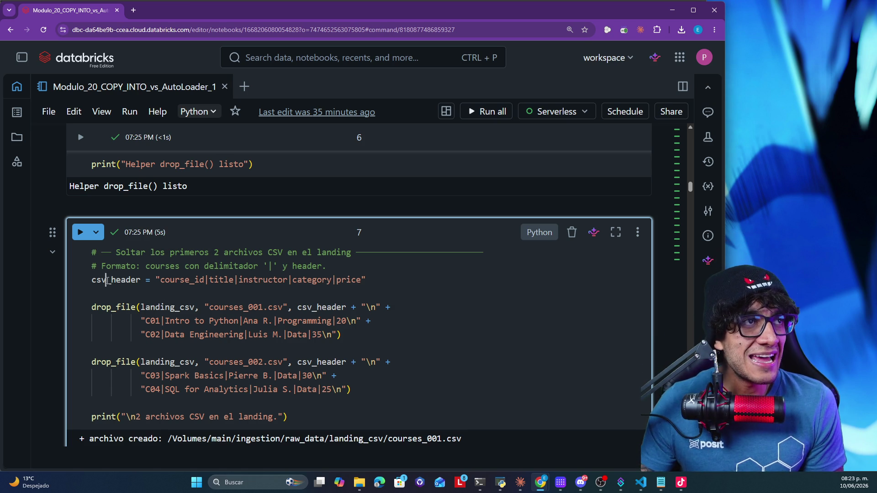
pyautogui.moveTo(366, 279); pyautogui.dragTo(224, 282)
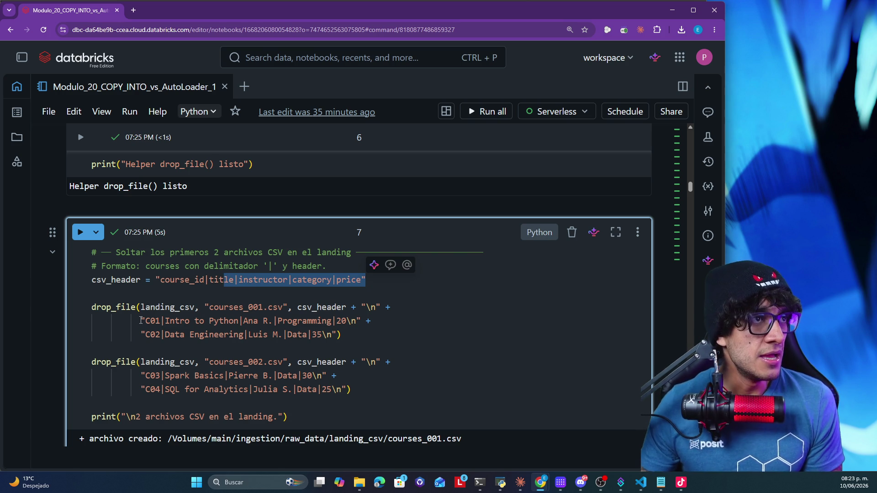
# Walk through the first drop_file call: courses_001.csv, landing_csv folder, header newline and row C01
pyautogui.moveTo(95, 307); pyautogui.dragTo(124, 308)
pyautogui.doubleClick(124, 308)
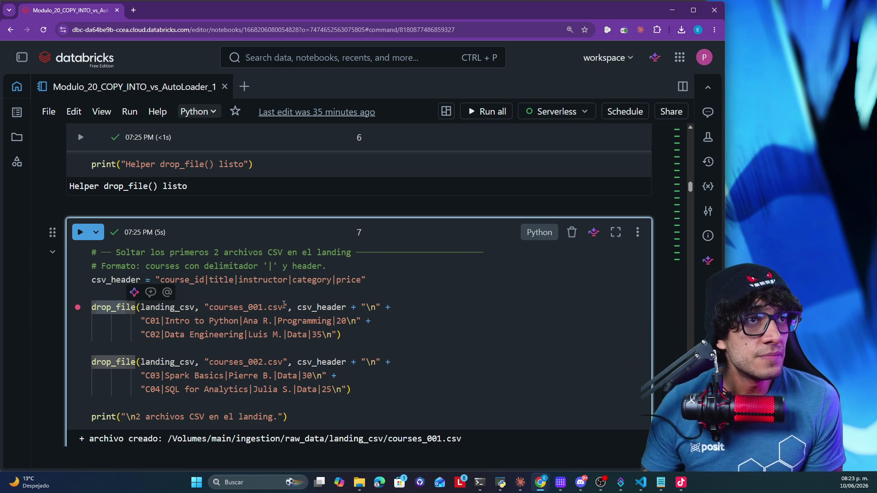
pyautogui.moveTo(283, 308); pyautogui.dragTo(142, 308)
pyautogui.click(170, 307)
pyautogui.doubleClick(170, 307)
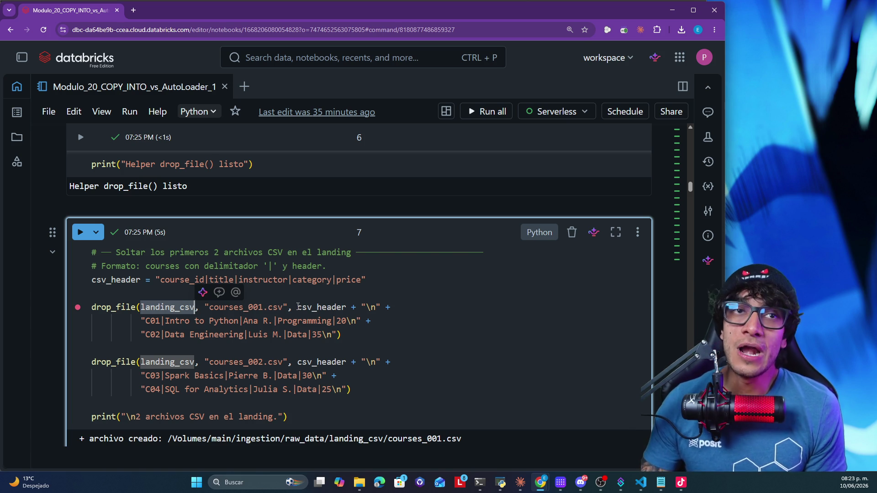
pyautogui.click(297, 307)
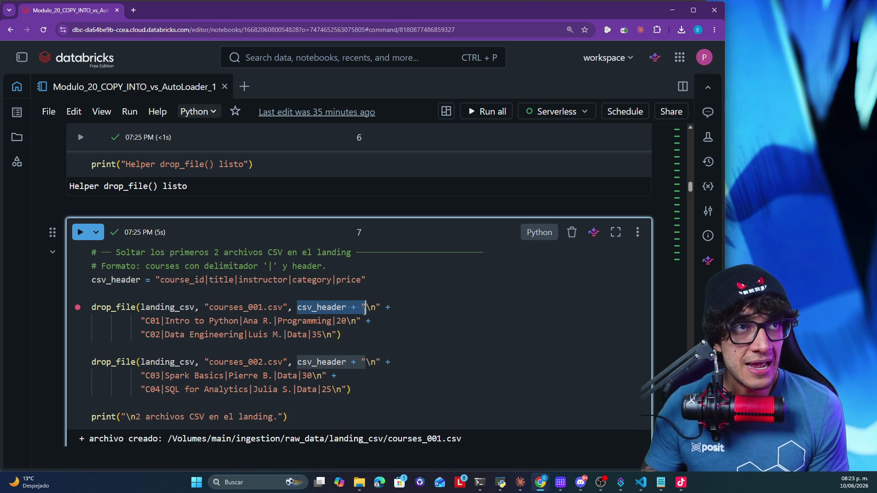
pyautogui.moveTo(380, 307); pyautogui.dragTo(363, 306)
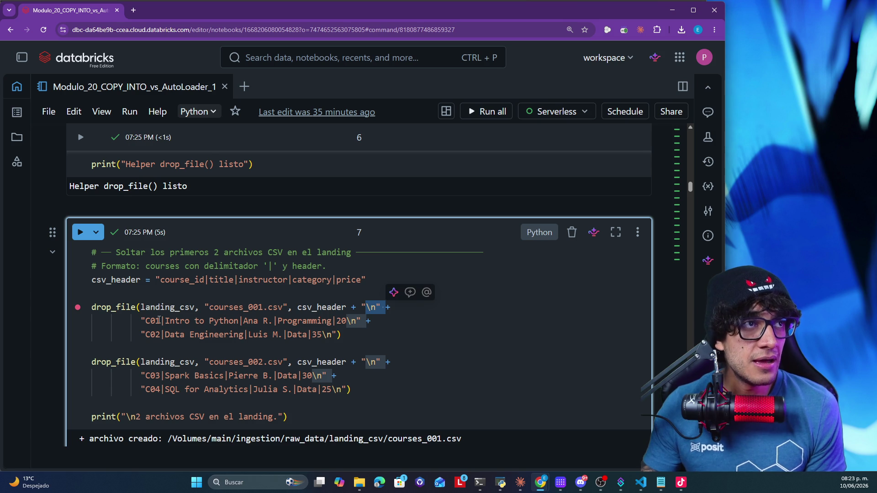
pyautogui.moveTo(141, 321)
pyautogui.mouseDown()
pyautogui.moveTo(373, 318)
pyautogui.moveTo(315, 336)
pyautogui.moveTo(349, 330)
pyautogui.moveTo(286, 334)
pyautogui.moveTo(93, 307)
pyautogui.mouseUp()
# Highlight the second drop_file call's landing_csv, courses_002 name, csv_header and C03 Spark Basics row
pyautogui.scroll(-2, 101, 357)
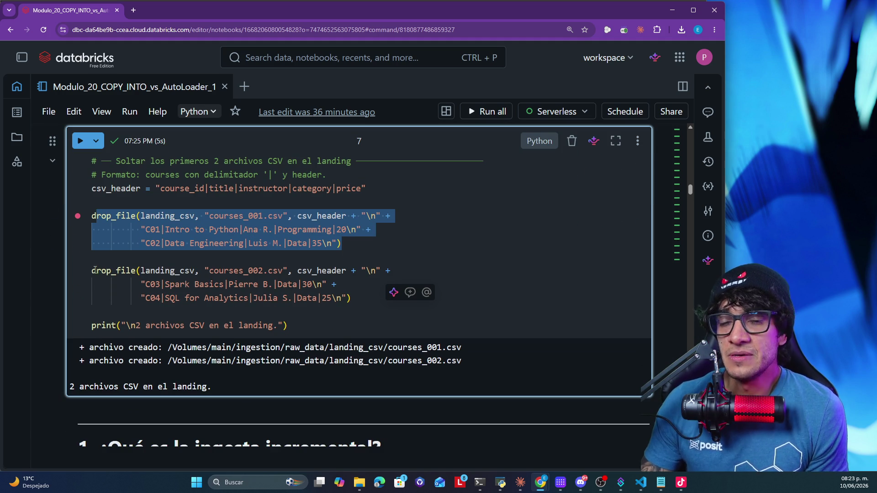
pyautogui.doubleClick(173, 271)
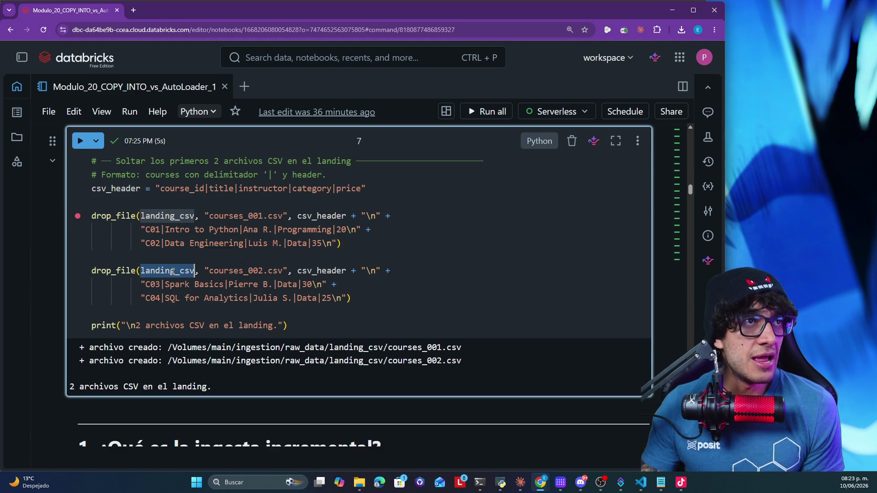
pyautogui.doubleClick(237, 271)
pyautogui.doubleClick(298, 271)
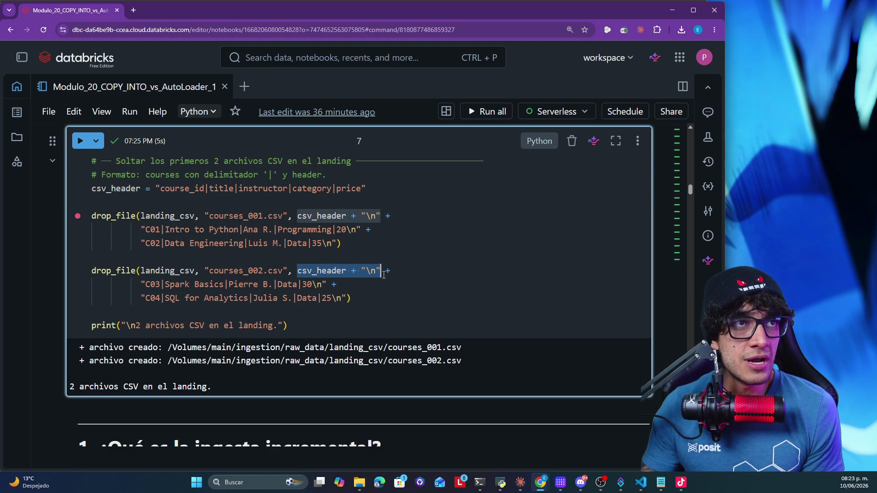
pyautogui.moveTo(141, 284); pyautogui.dragTo(338, 285)
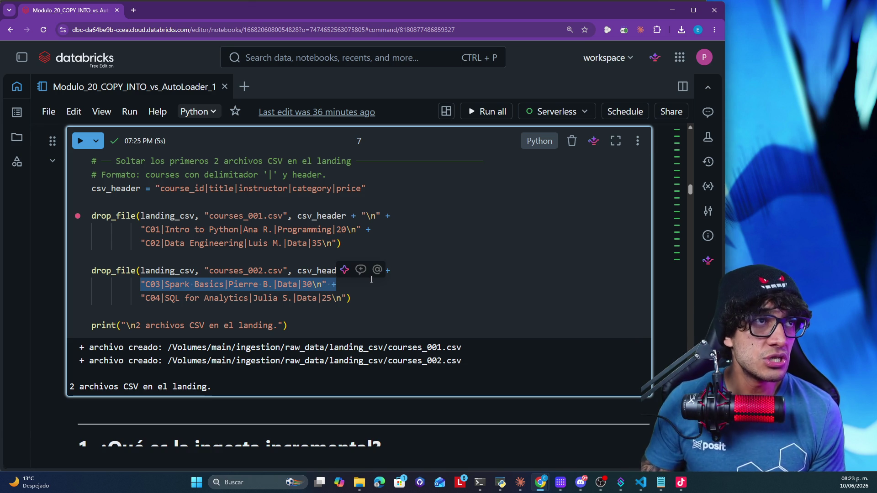
# Select the two 'archivo creado' output lines for courses_001.csv and courses_002.csv
pyautogui.scroll(-2, 372, 302)
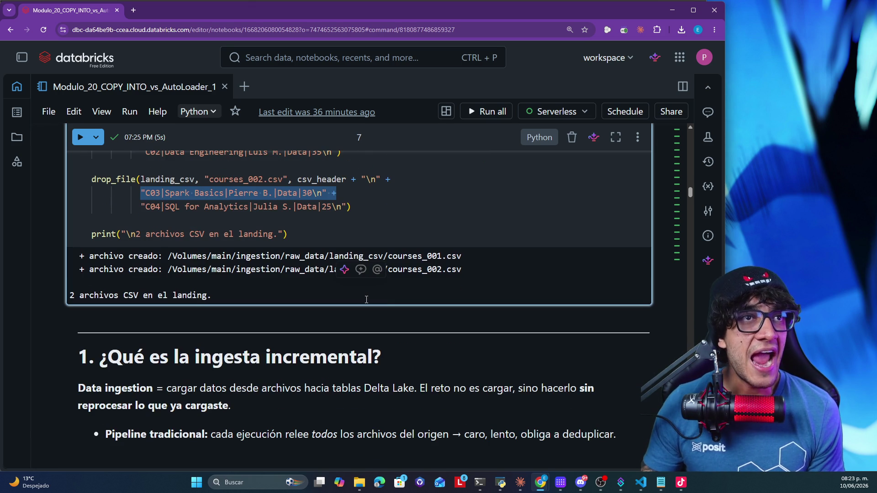
pyautogui.moveTo(475, 270); pyautogui.dragTo(91, 257)
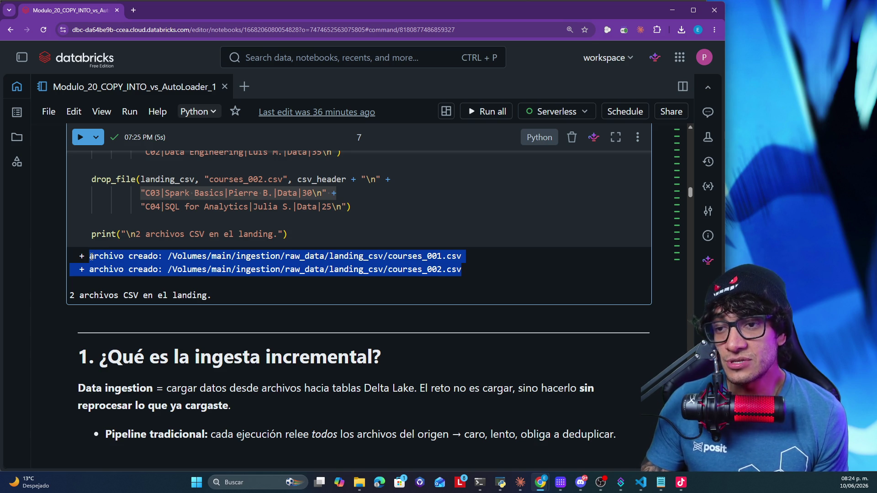
pyautogui.scroll(-5, 268, 292)
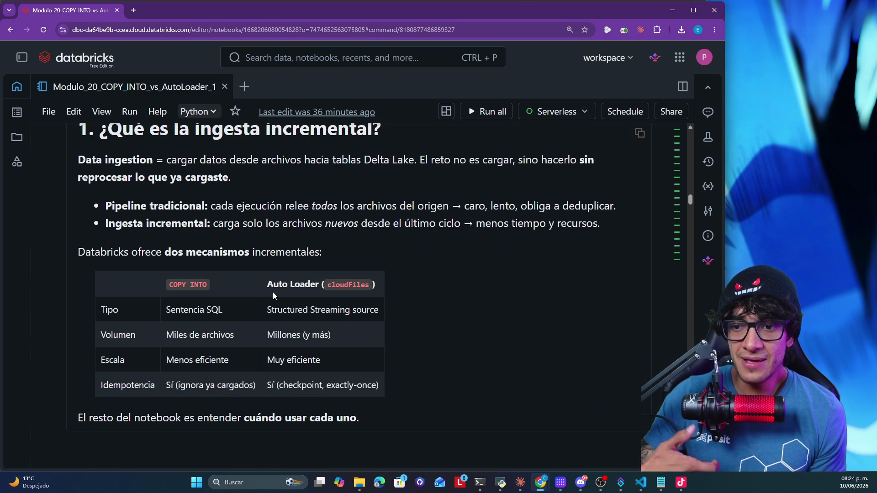
pyautogui.scroll(1, 291, 299)
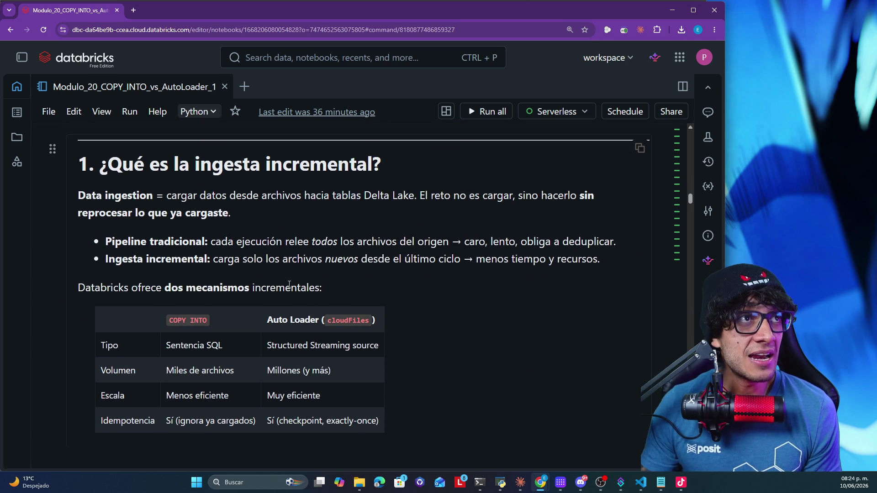
pyautogui.moveTo(182, 205)
pyautogui.mouseDown()
pyautogui.moveTo(219, 205)
pyautogui.moveTo(360, 250)
pyautogui.moveTo(577, 252)
pyautogui.moveTo(300, 273)
pyautogui.mouseUp()
pyautogui.scroll(1, 220, 205)
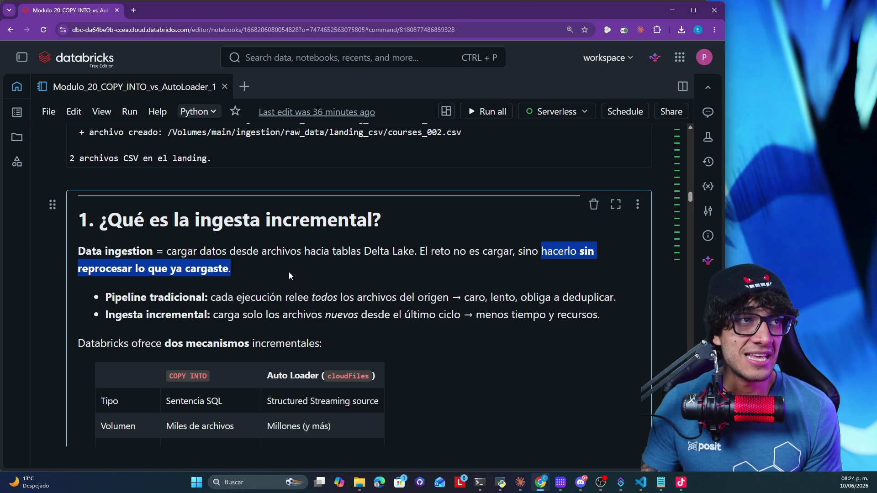
pyautogui.scroll(-3, 288, 272)
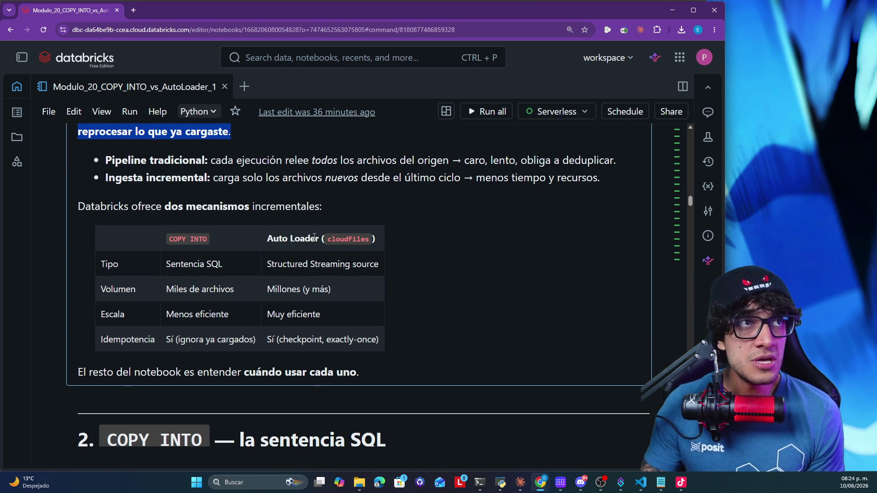
pyautogui.moveTo(268, 238); pyautogui.dragTo(369, 239)
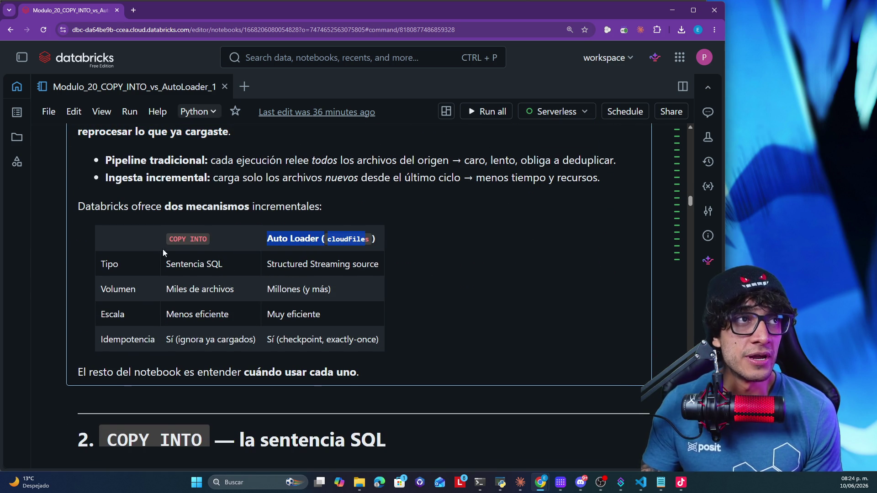
pyautogui.doubleClick(199, 238)
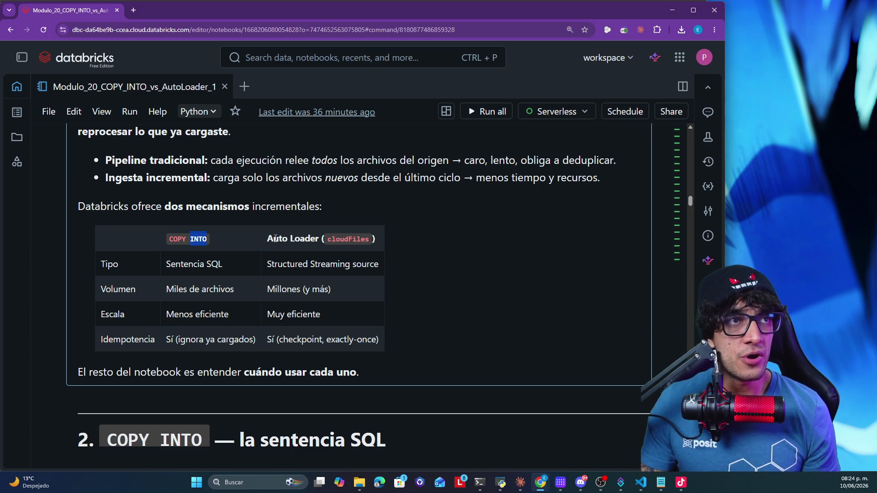
pyautogui.moveTo(273, 237); pyautogui.dragTo(361, 240)
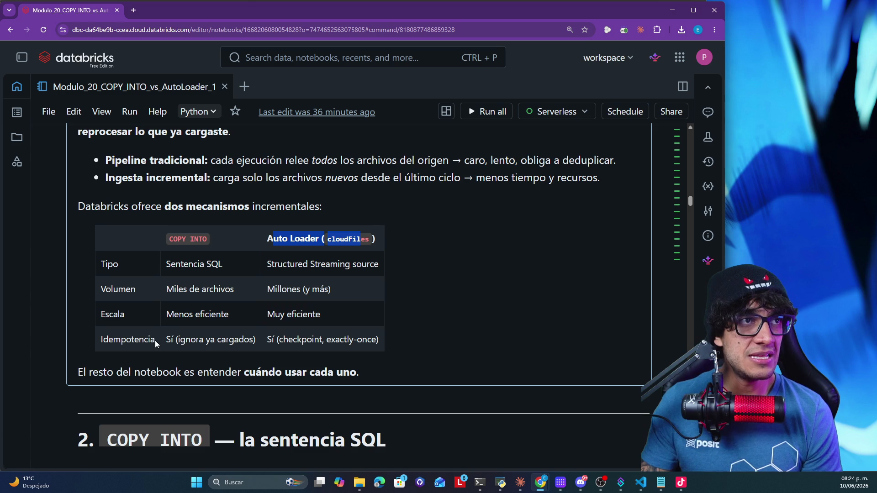
pyautogui.moveTo(129, 339); pyautogui.dragTo(288, 340)
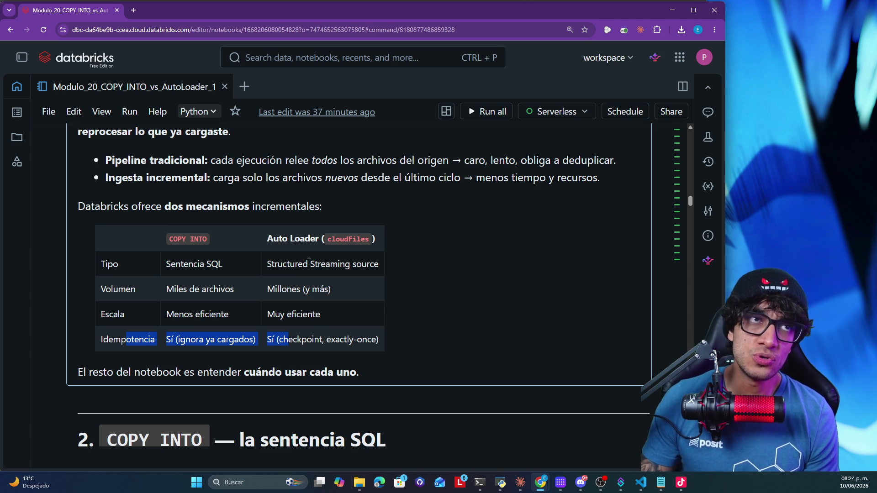
pyautogui.moveTo(268, 241); pyautogui.dragTo(356, 247)
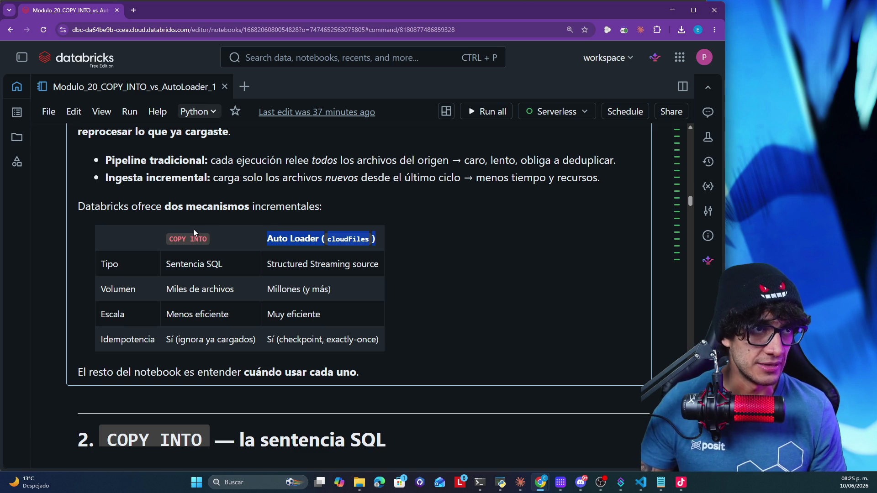
# Scroll to section 2 and highlight the sentence describing what COPY INTO does
pyautogui.scroll(-1, 247, 242)
pyautogui.scroll(2, 333, 269)
pyautogui.scroll(-1, 390, 301)
pyautogui.scroll(-4, 390, 301)
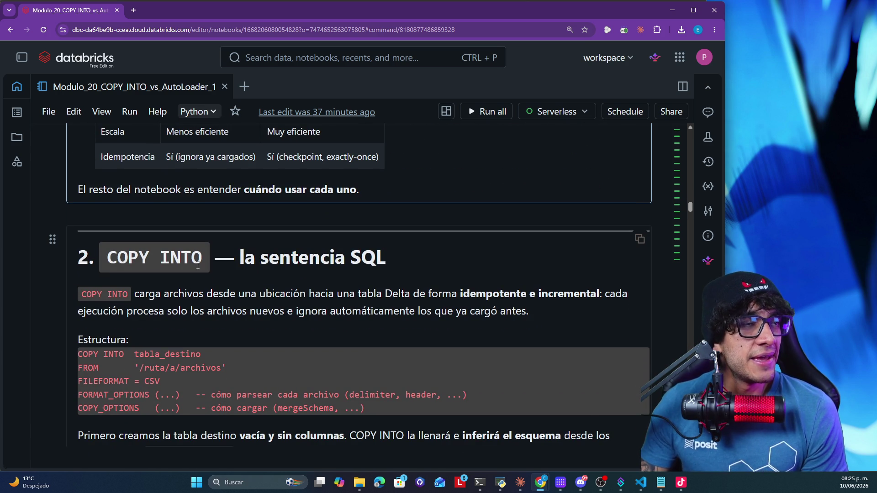
pyautogui.scroll(-3, 254, 240)
pyautogui.scroll(1, 256, 240)
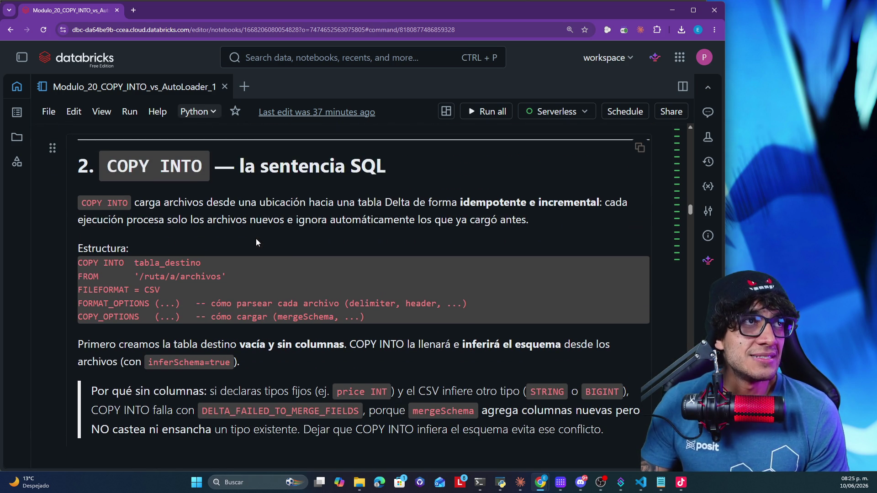
pyautogui.moveTo(138, 205)
pyautogui.mouseDown()
pyautogui.moveTo(416, 199)
pyautogui.moveTo(406, 214)
pyautogui.moveTo(100, 174)
pyautogui.mouseUp()
# Open the section 2 markdown source, then leave editing with Shift+Enter
pyautogui.scroll(-2, 522, 206)
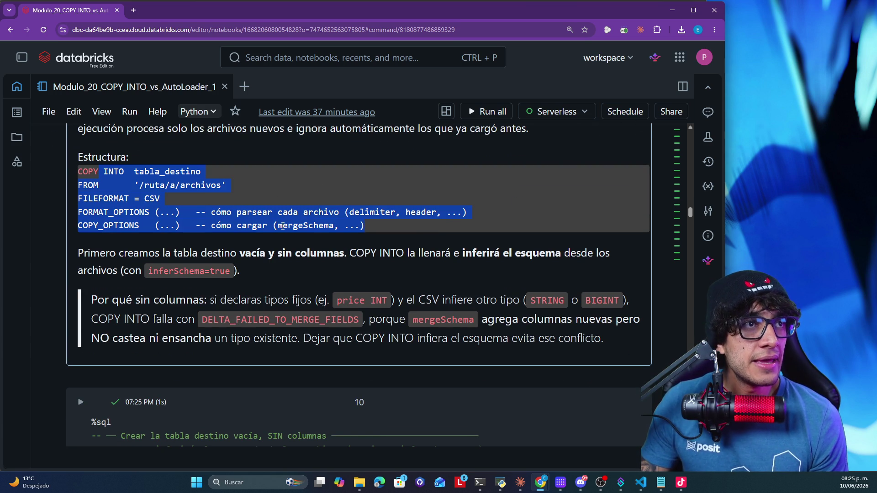
pyautogui.doubleClick(161, 271)
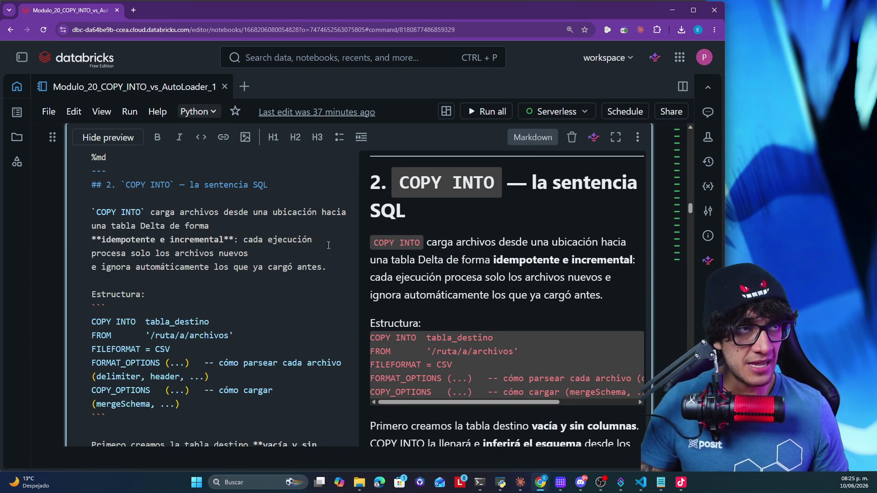
pyautogui.hotkey('shift', 'Return')
pyautogui.scroll(-4, 291, 259)
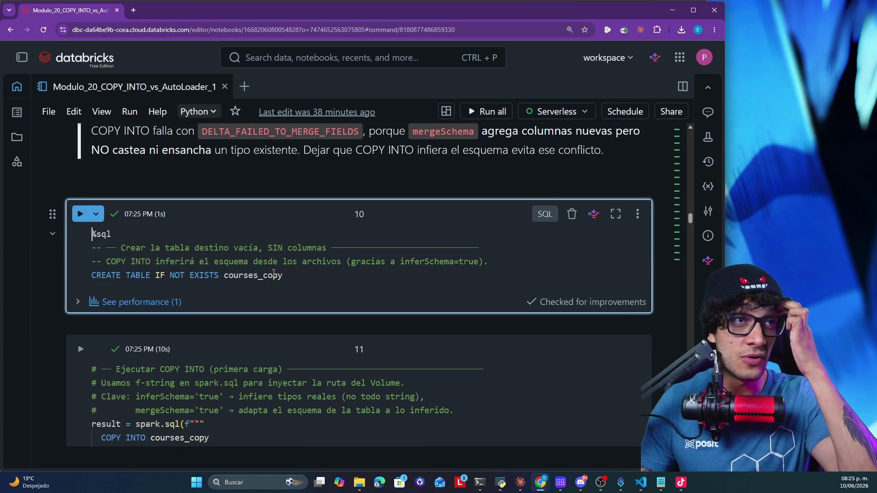
pyautogui.moveTo(283, 276); pyautogui.dragTo(62, 277)
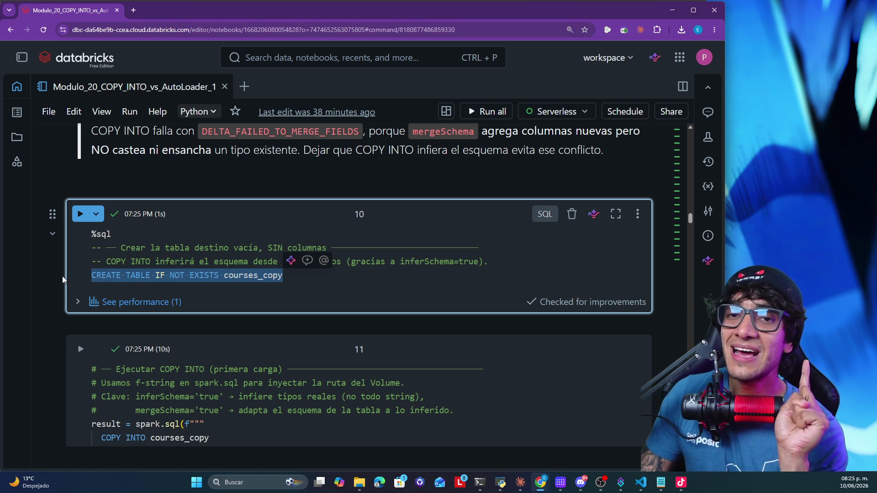
pyautogui.scroll(4, 474, 307)
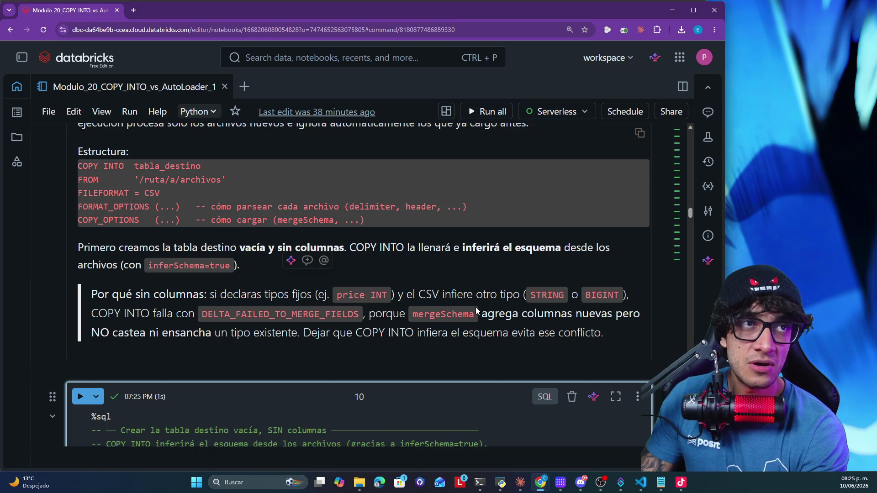
pyautogui.click(550, 296)
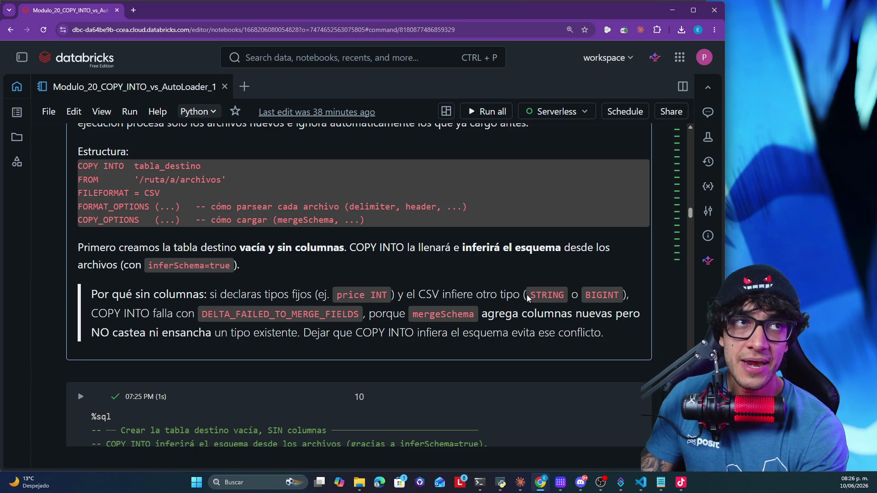
pyautogui.moveTo(604, 337); pyautogui.dragTo(93, 294)
pyautogui.scroll(-3, 215, 280)
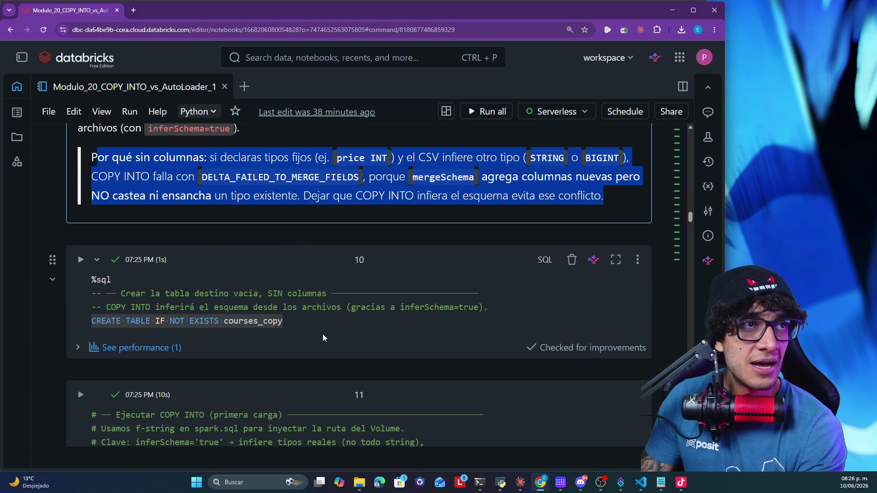
pyautogui.click(330, 318)
pyautogui.moveTo(329, 319); pyautogui.dragTo(91, 321)
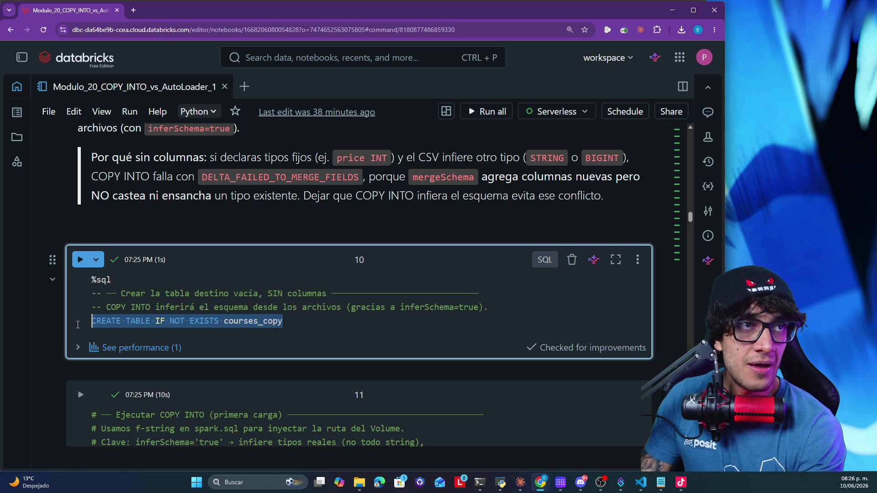
pyautogui.scroll(-5, 225, 322)
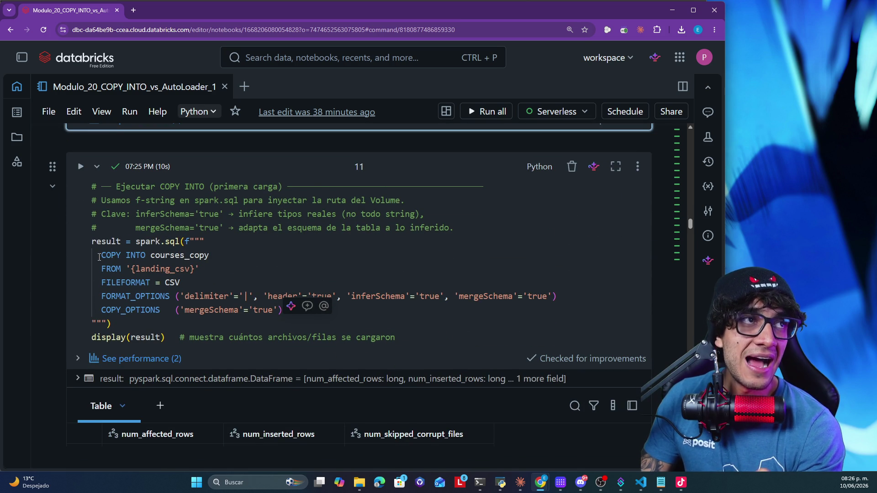
# Highlight COPY INTO's target, landing_csv source, CSV format, FORMAT_OPTIONS and mergeSchema copy option
pyautogui.moveTo(101, 256); pyautogui.dragTo(206, 256)
pyautogui.doubleClick(165, 269)
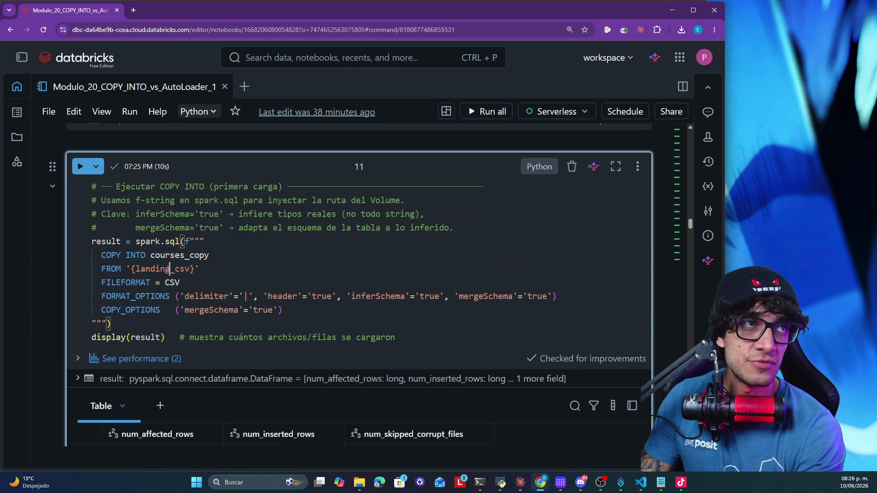
pyautogui.doubleClick(172, 282)
pyautogui.moveTo(186, 297); pyautogui.dragTo(524, 293)
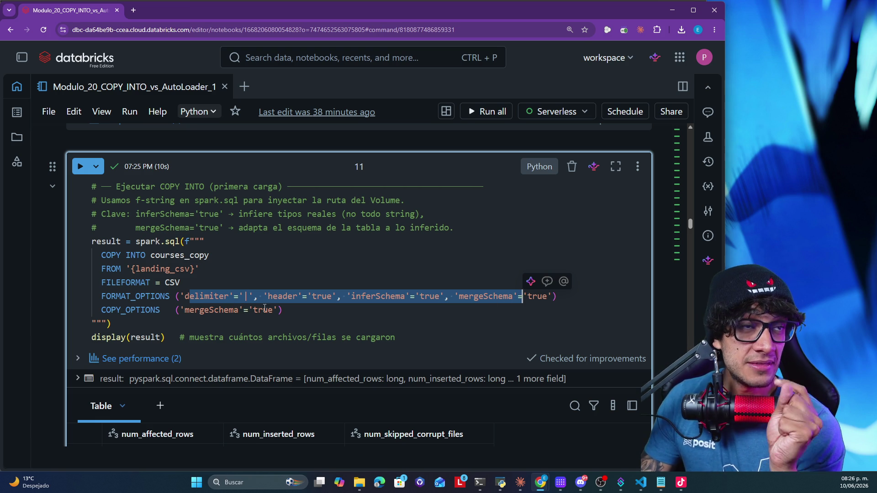
pyautogui.click(285, 310)
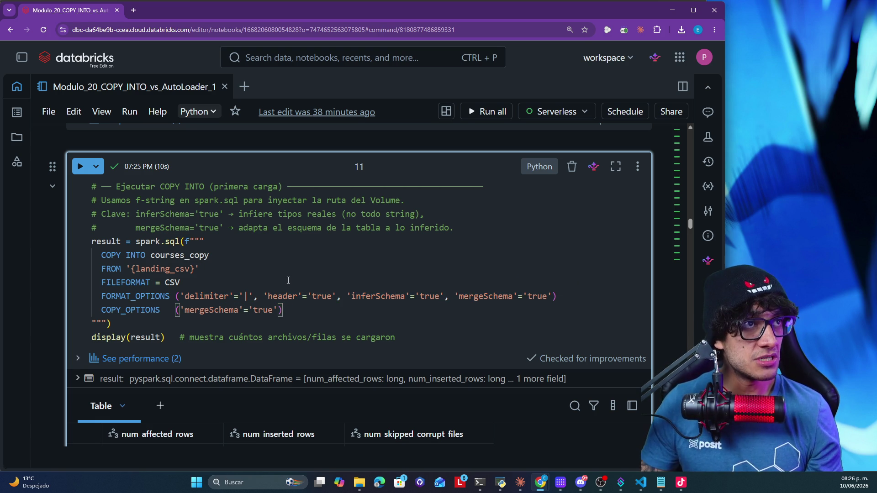
pyautogui.moveTo(283, 310); pyautogui.dragTo(179, 309)
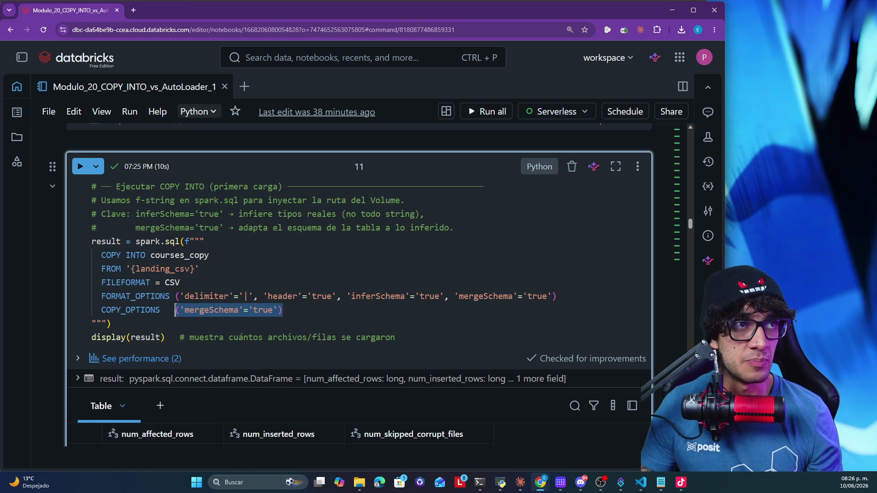
pyautogui.click(299, 310)
pyautogui.write('#')
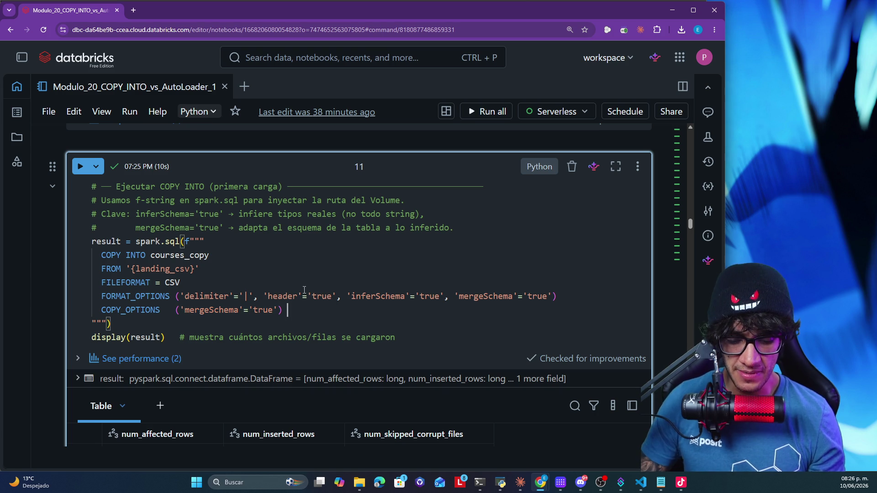
pyautogui.press('BackSpace')
pyautogui.press('BackSpace')
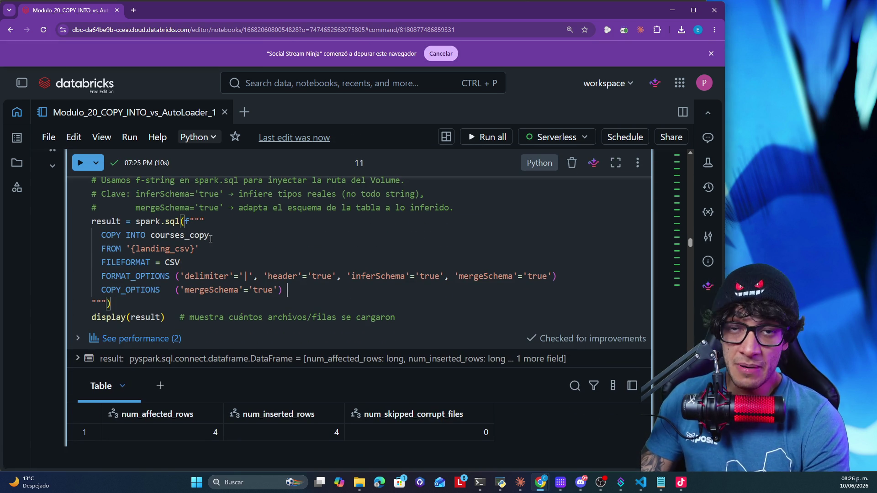
# Re-highlight the courses_copy target and landing_csv source, then the courses_copy verification query
pyautogui.moveTo(216, 236); pyautogui.dragTo(106, 208)
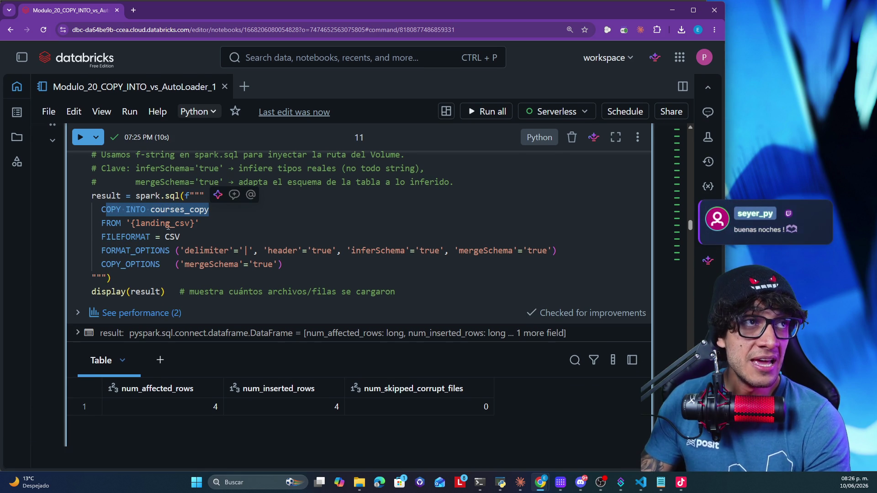
pyautogui.doubleClick(151, 223)
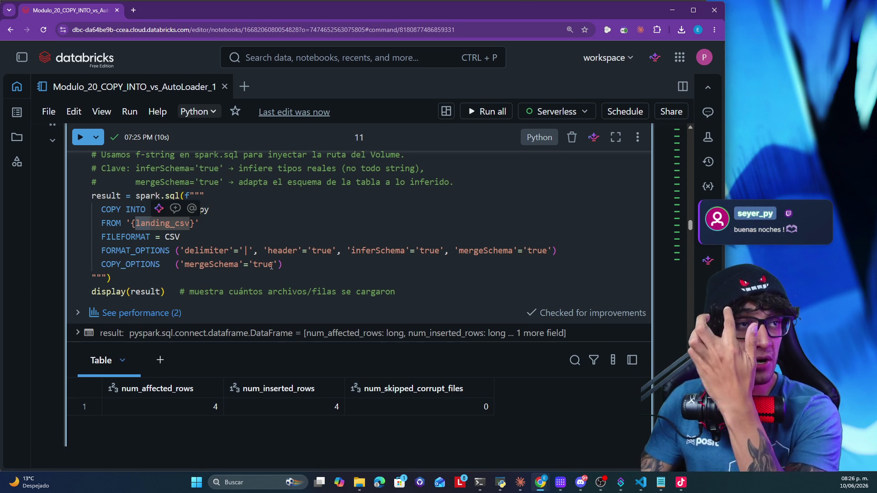
pyautogui.scroll(-2, 221, 328)
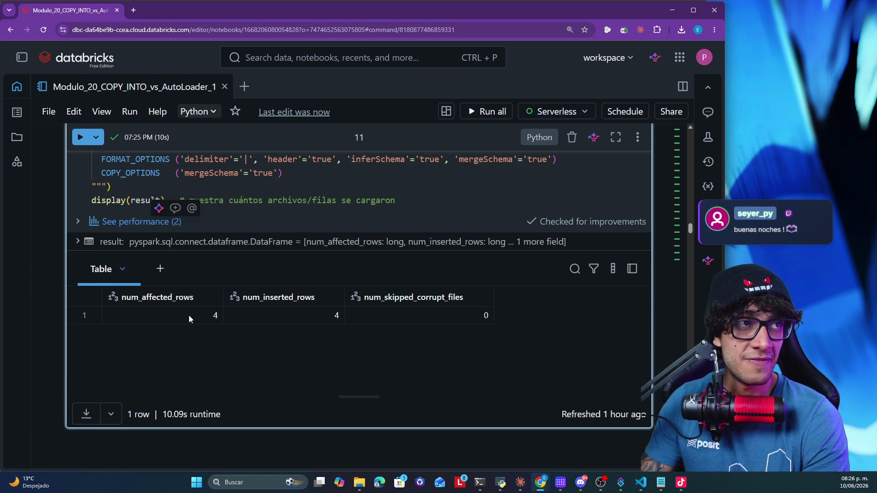
pyautogui.scroll(-3, 217, 305)
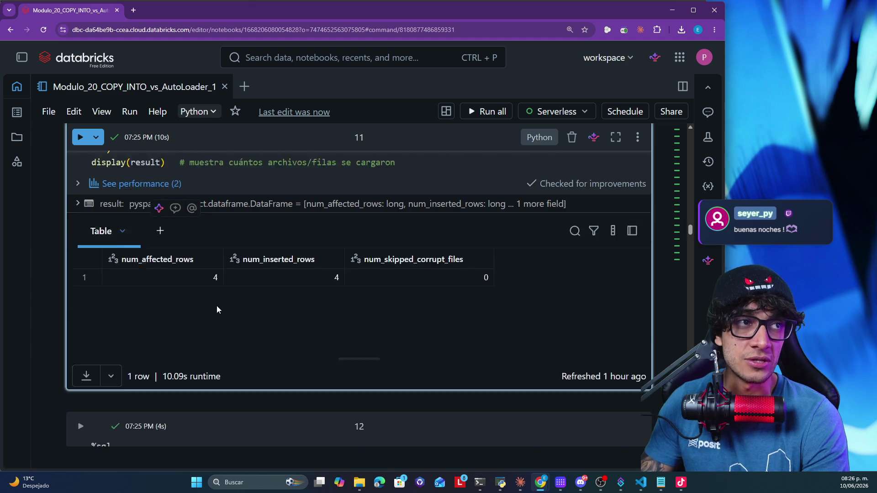
pyautogui.scroll(-2, 216, 306)
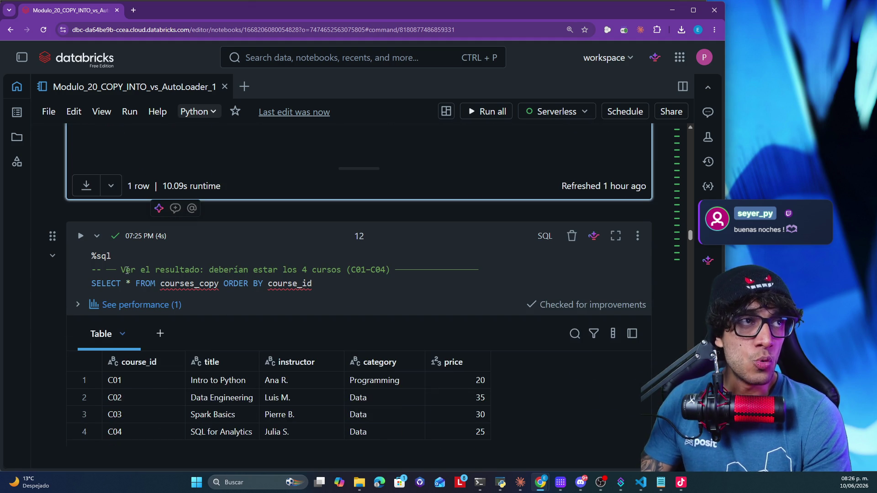
pyautogui.doubleClick(178, 283)
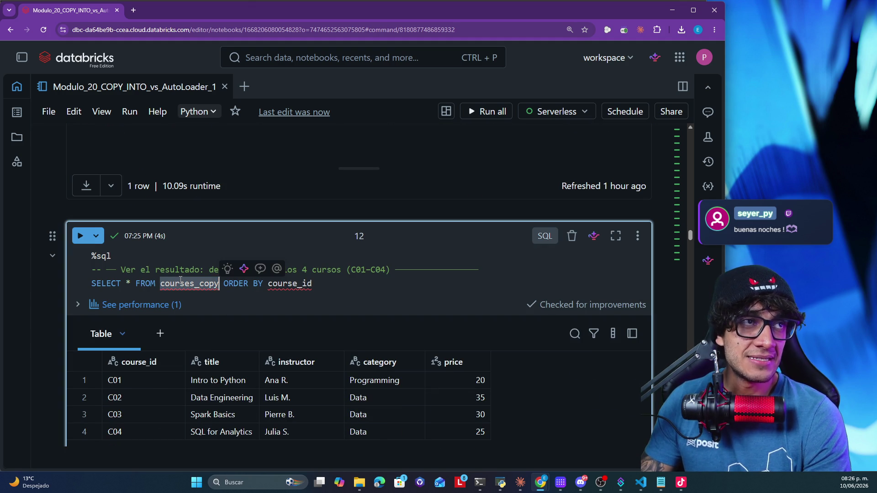
# Scroll past the C01–C04 results to the 'La idempotencia en acción' cell 14
pyautogui.scroll(-1, 180, 280)
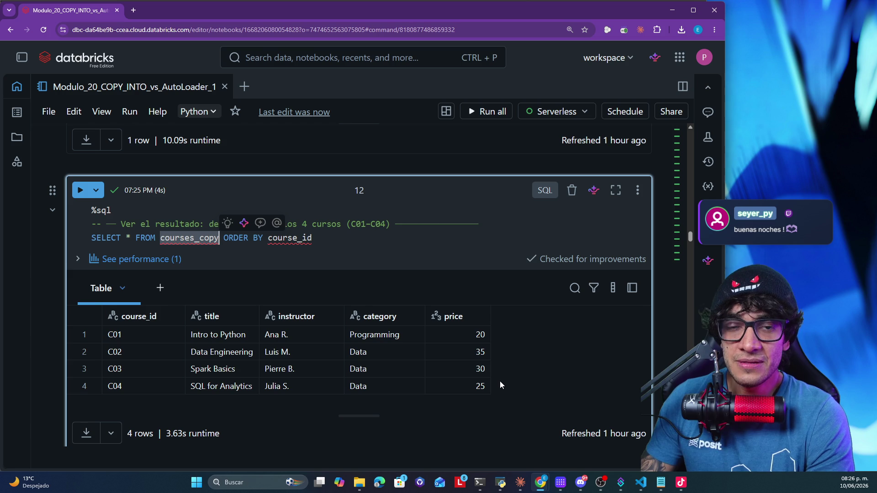
pyautogui.scroll(-3, 500, 385)
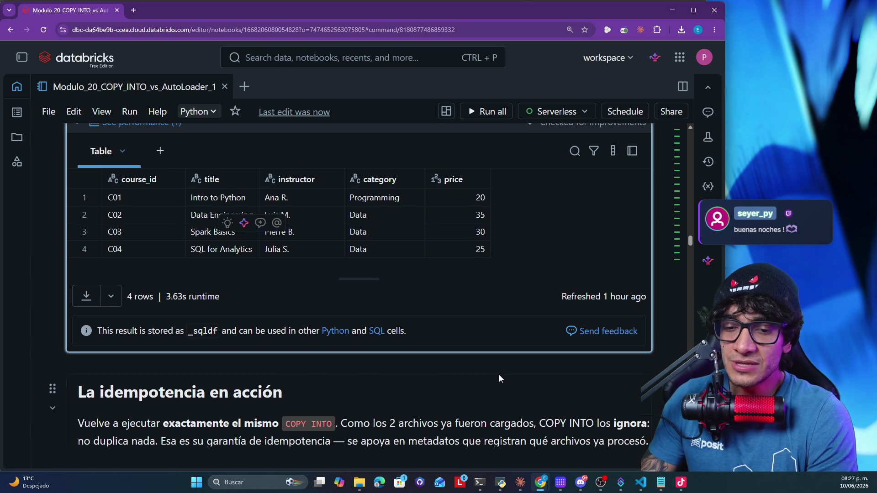
pyautogui.scroll(4, 500, 363)
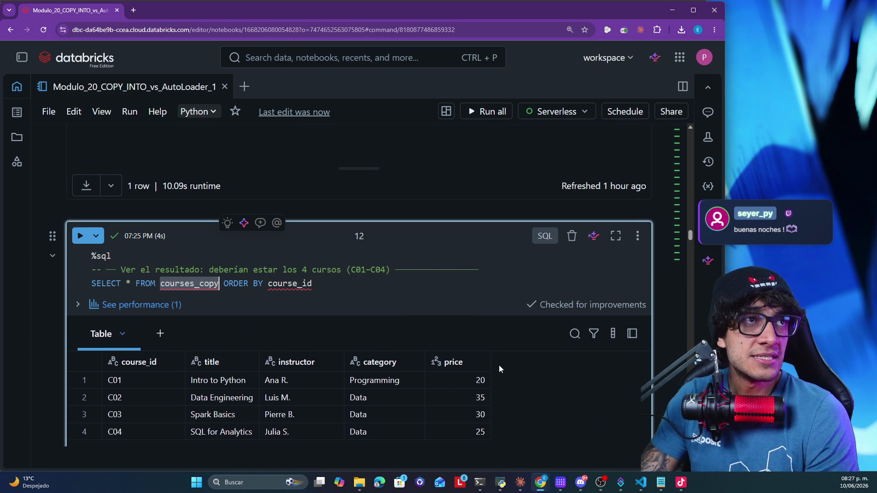
pyautogui.scroll(10, 161, 282)
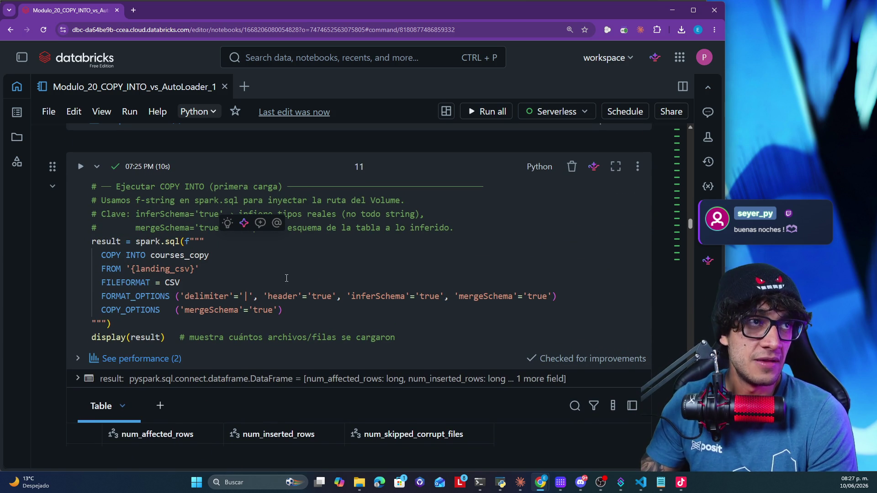
pyautogui.scroll(-9, 286, 278)
pyautogui.scroll(-9, 283, 278)
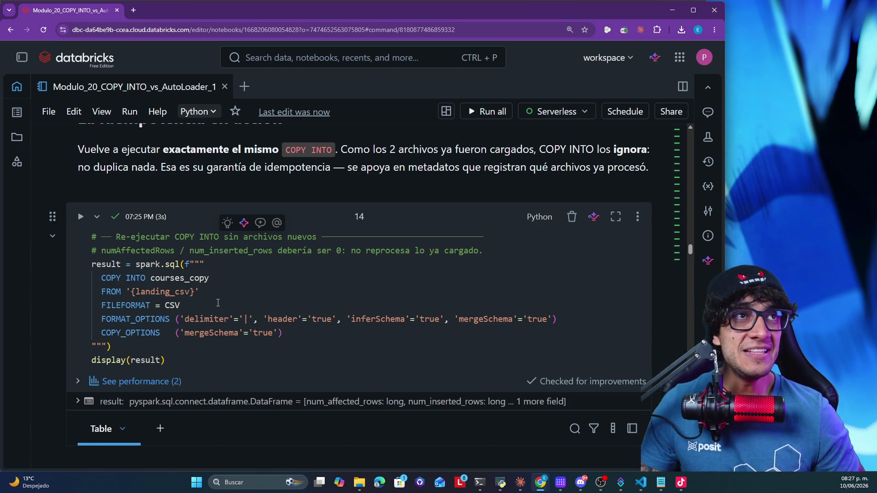
# Scroll over cell 14's 0-inserted-rows result to the 'Ahora llega un archivo nuevo' section
pyautogui.scroll(6, 210, 290)
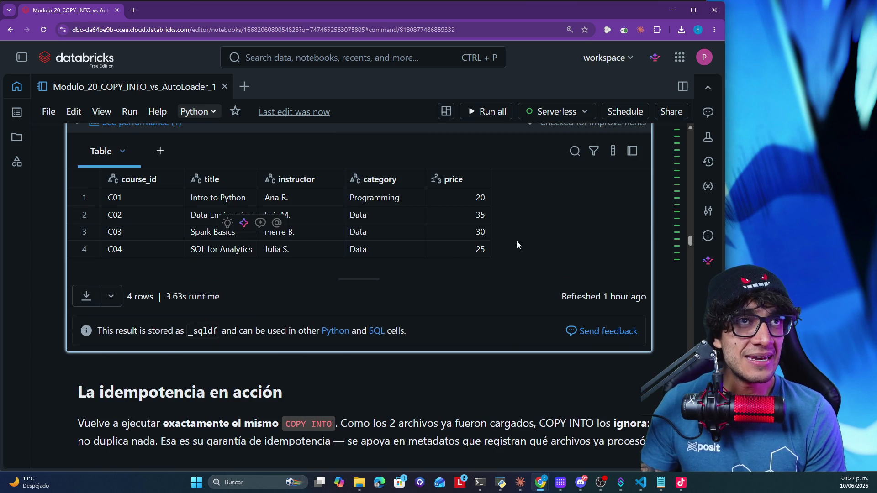
pyautogui.scroll(-9, 480, 225)
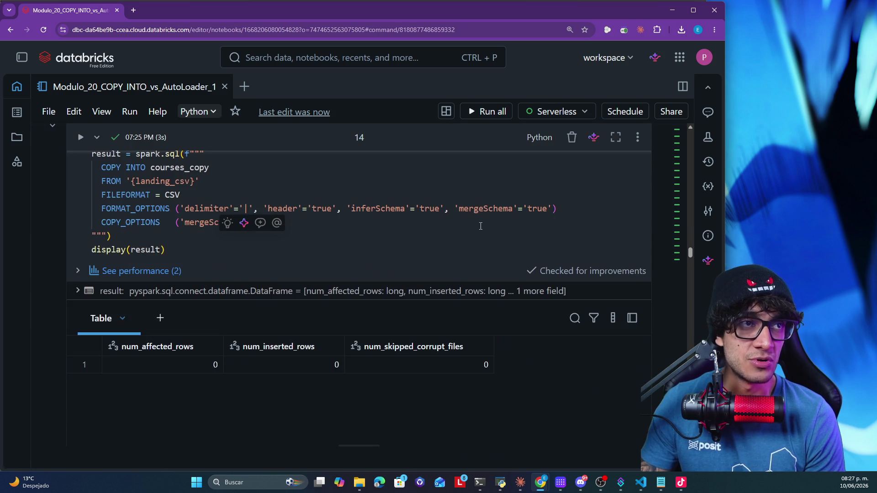
pyautogui.scroll(1, 201, 364)
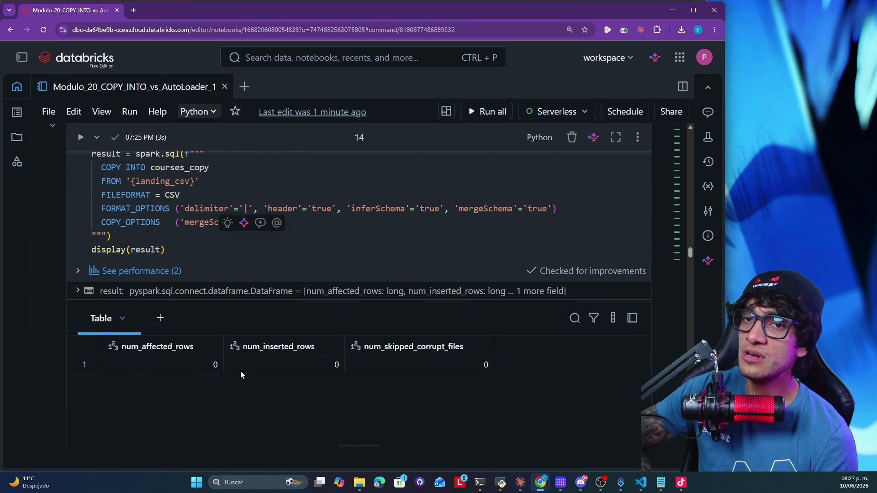
pyautogui.scroll(-7, 270, 387)
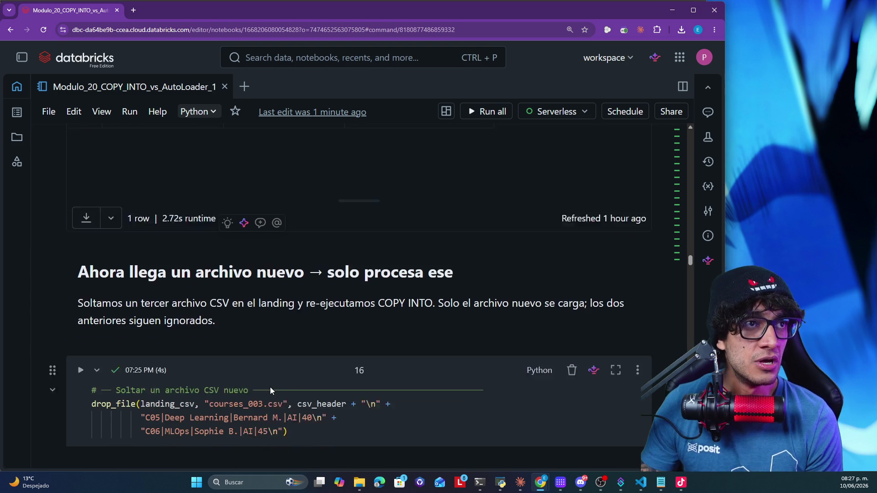
# Highlight the drop_file arguments landing_csv, courses_003.csv, csv_header and the C05 Deep Learning row
pyautogui.scroll(-1, 270, 387)
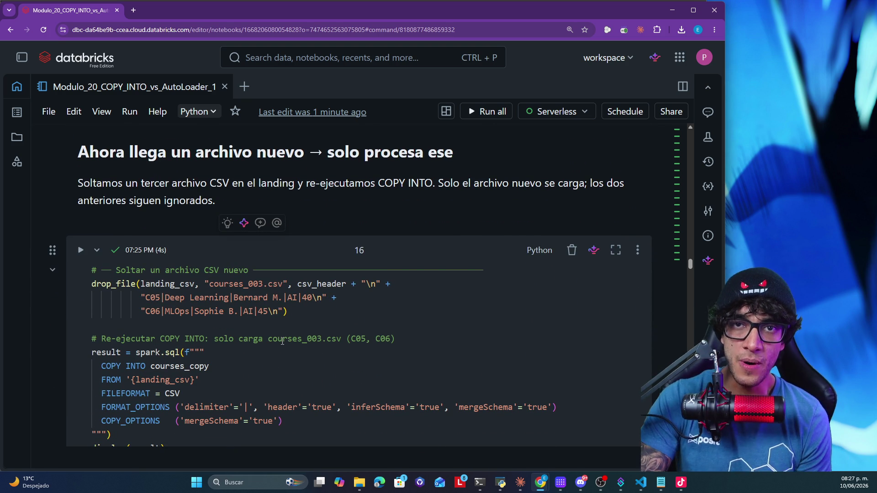
pyautogui.click(121, 284)
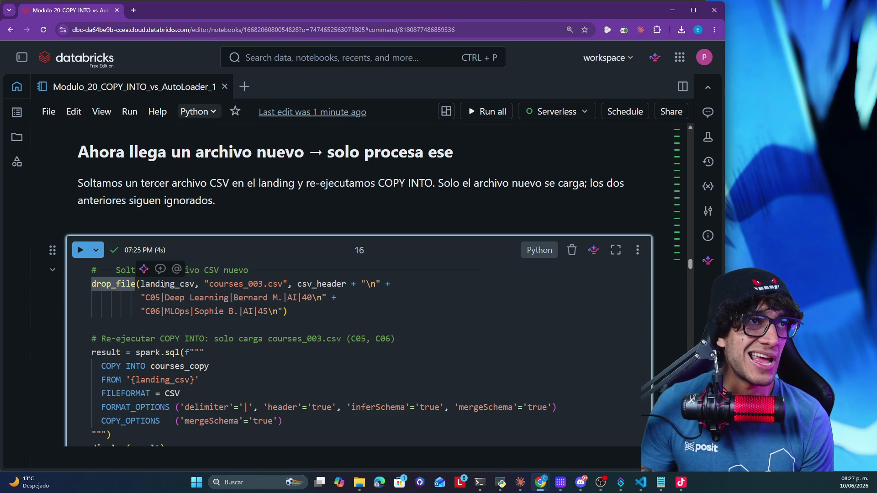
pyautogui.click(180, 284)
pyautogui.doubleClick(179, 284)
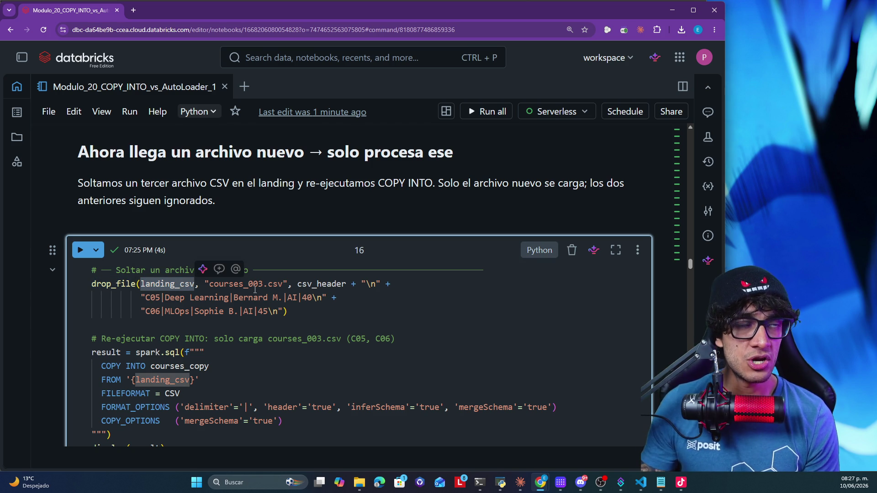
pyautogui.moveTo(286, 284); pyautogui.dragTo(235, 286)
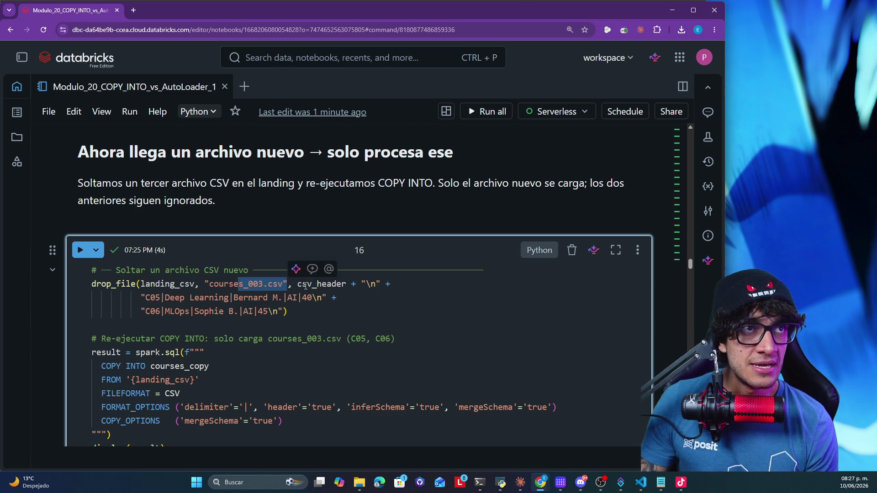
pyautogui.doubleClick(303, 284)
pyautogui.moveTo(155, 298); pyautogui.dragTo(307, 303)
# Highlight the COPY INTO statement through display(result) and review its 2 inserted rows
pyautogui.scroll(-6, 306, 303)
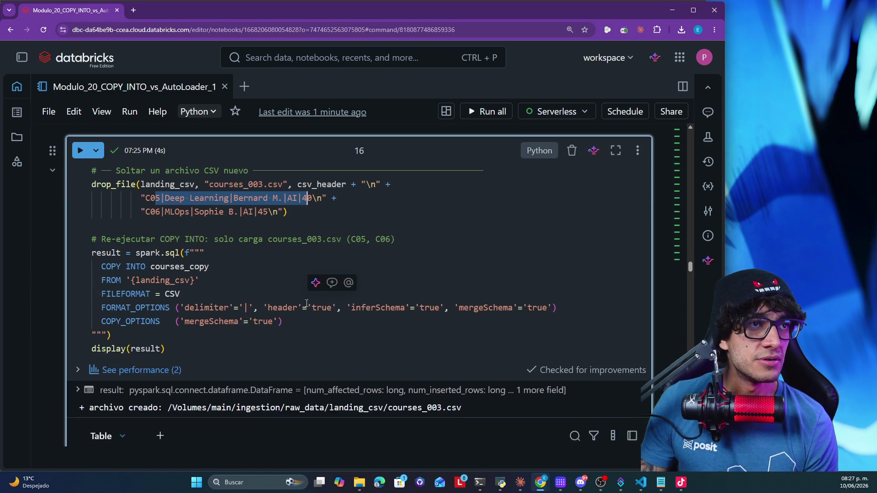
pyautogui.scroll(-5, 306, 306)
pyautogui.scroll(6, 306, 307)
pyautogui.scroll(4, 306, 302)
pyautogui.scroll(-2, 232, 324)
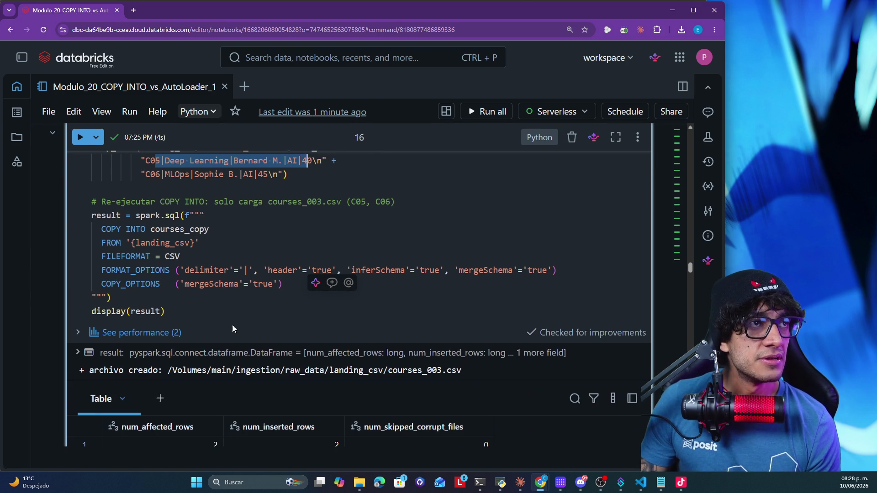
pyautogui.moveTo(177, 308); pyautogui.dragTo(105, 243)
pyautogui.scroll(-3, 213, 298)
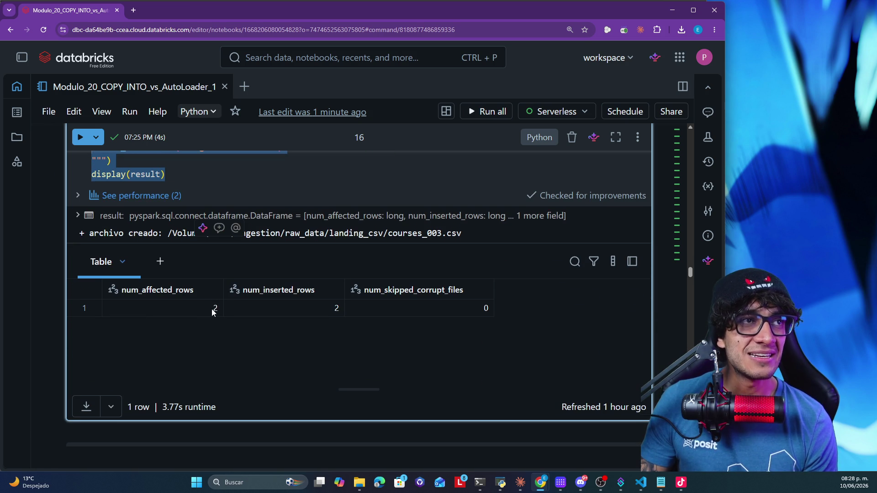
pyautogui.scroll(-2, 212, 309)
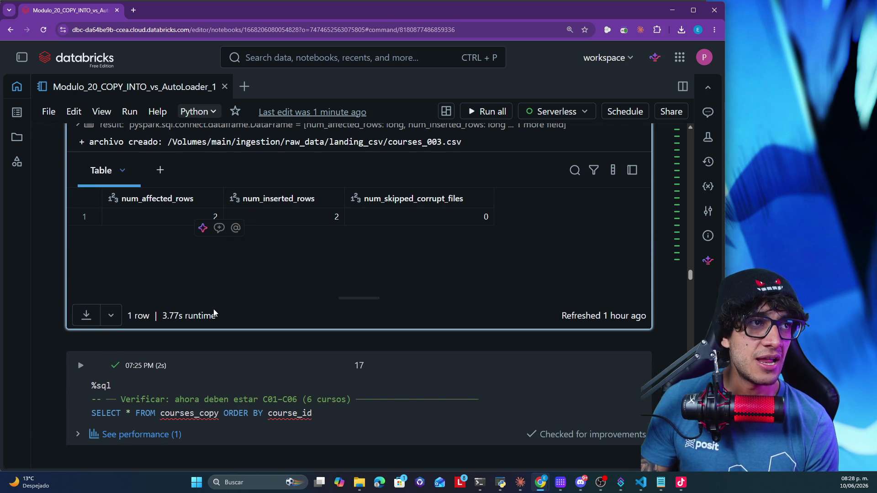
pyautogui.scroll(-1, 214, 310)
pyautogui.click(177, 367)
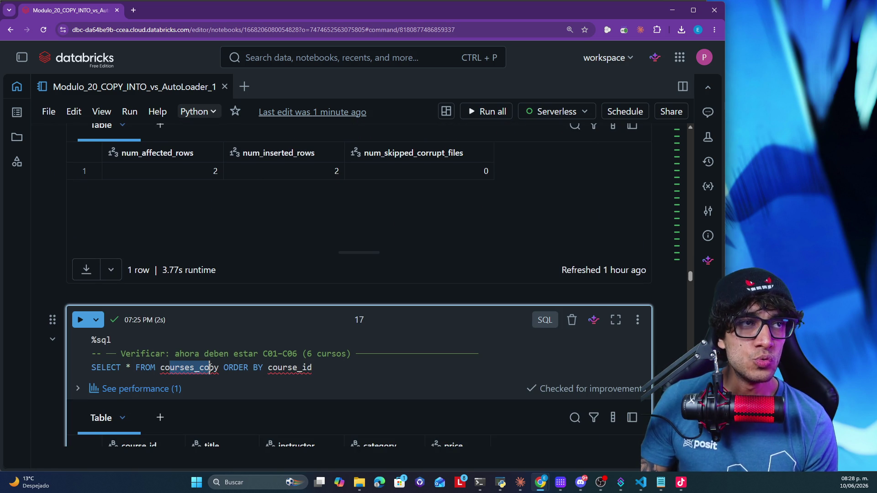
# Scroll to cell 17's six-course table (C01–C06) and the '3. mergeSchema' heading
pyautogui.moveTo(211, 365)
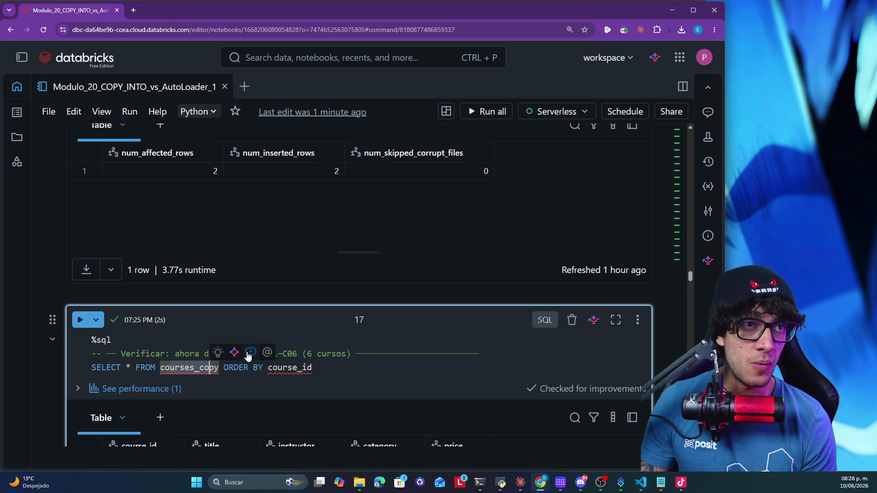
pyautogui.scroll(-3, 413, 420)
pyautogui.scroll(-3, 429, 327)
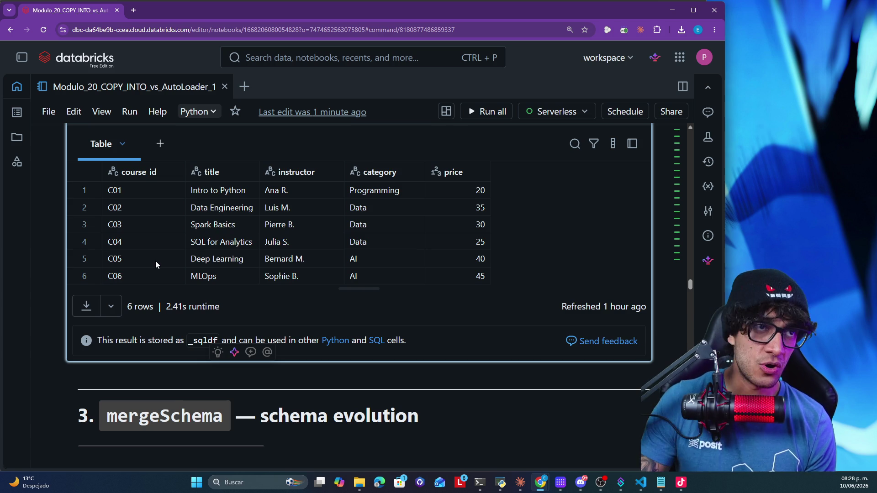
pyautogui.scroll(-2, 155, 288)
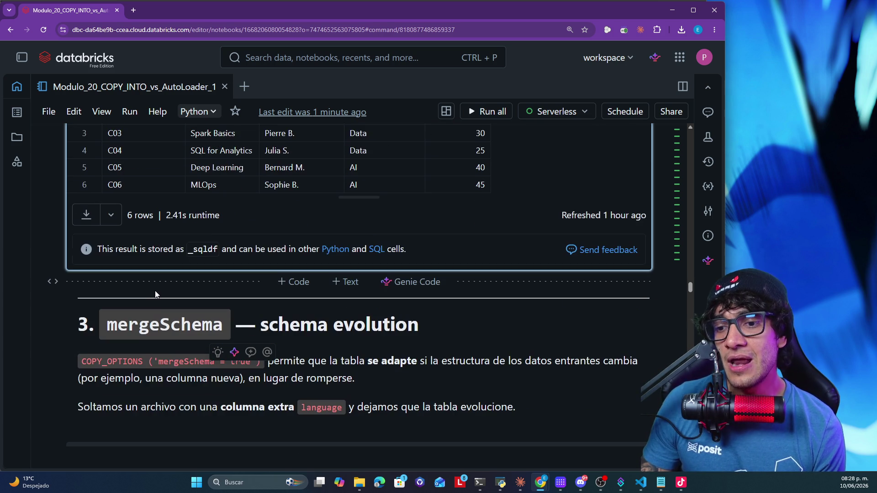
pyautogui.scroll(-2, 156, 293)
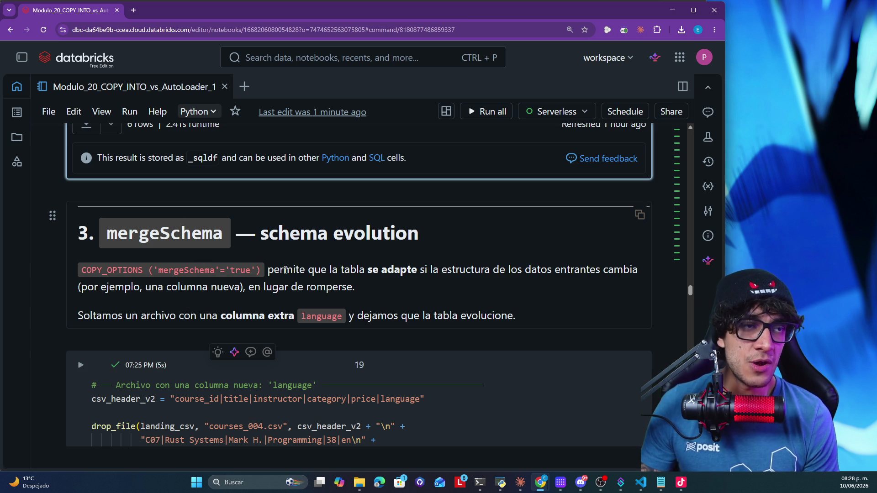
pyautogui.moveTo(280, 272)
pyautogui.mouseDown()
pyautogui.moveTo(379, 272)
pyautogui.moveTo(200, 270)
pyautogui.moveTo(209, 280)
pyautogui.moveTo(239, 282)
pyautogui.mouseUp()
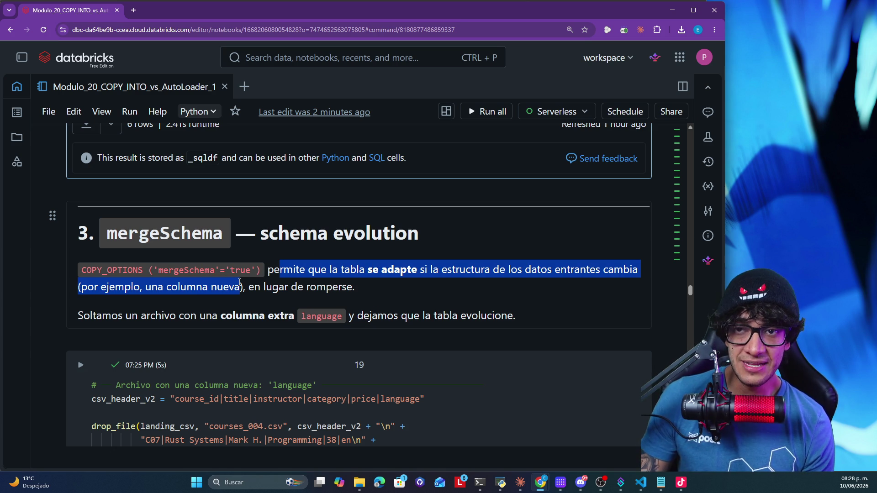
pyautogui.scroll(-5, 205, 274)
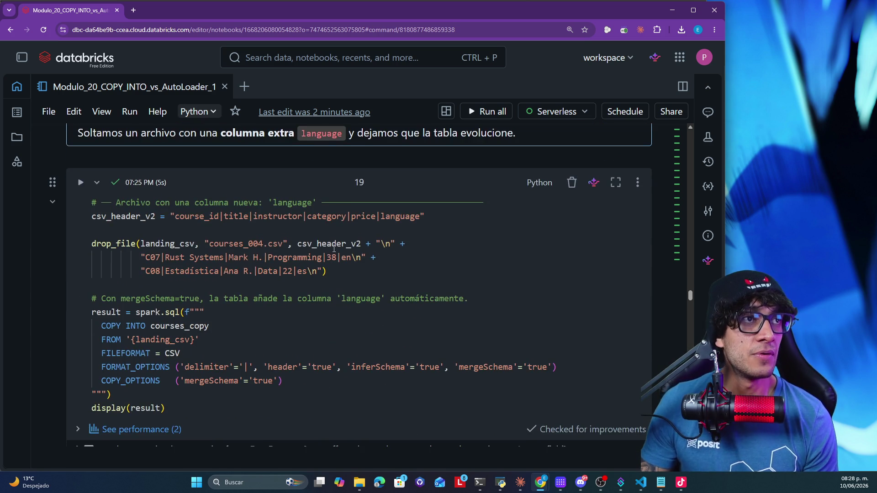
pyautogui.scroll(2, 151, 265)
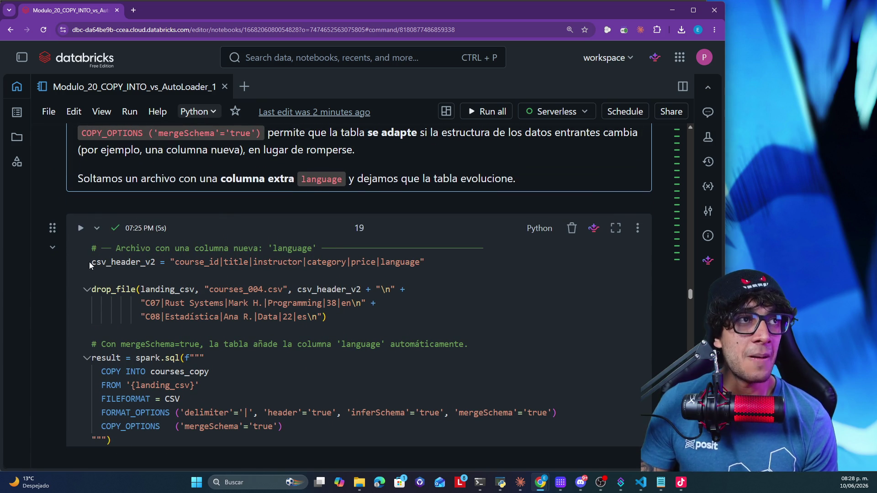
pyautogui.click(121, 258)
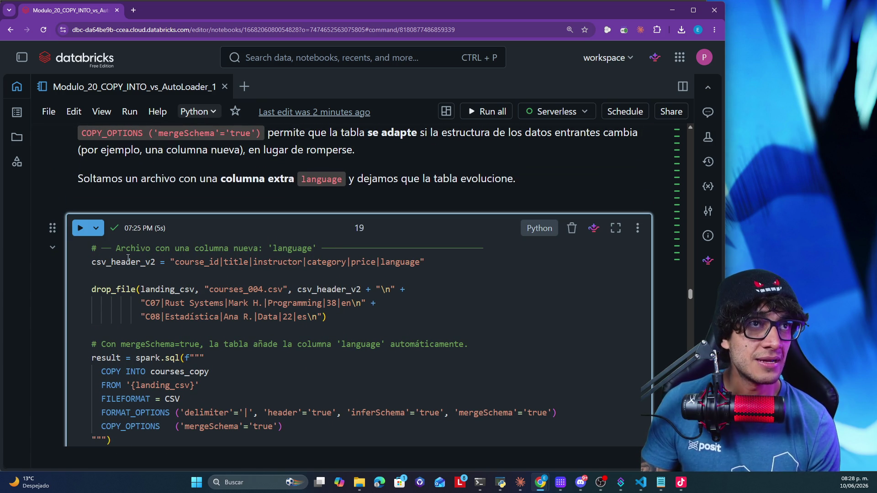
pyautogui.moveTo(175, 262); pyautogui.dragTo(420, 262)
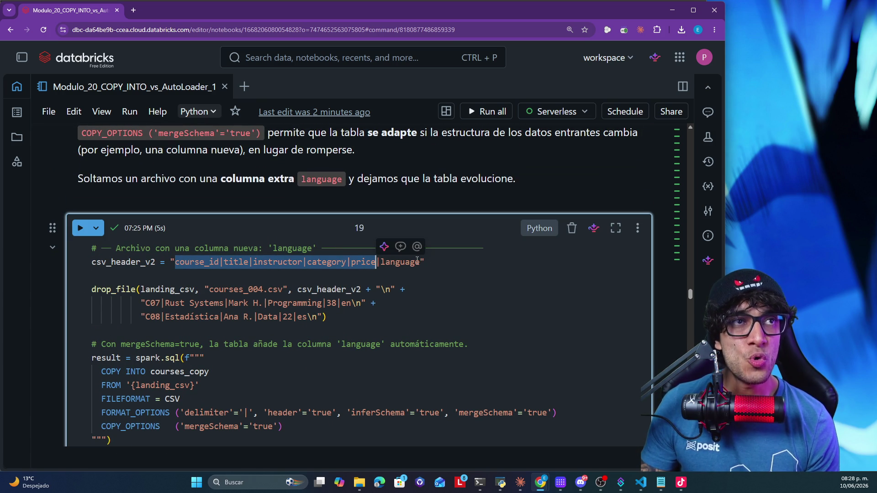
pyautogui.doubleClick(401, 261)
pyautogui.scroll(3, 396, 273)
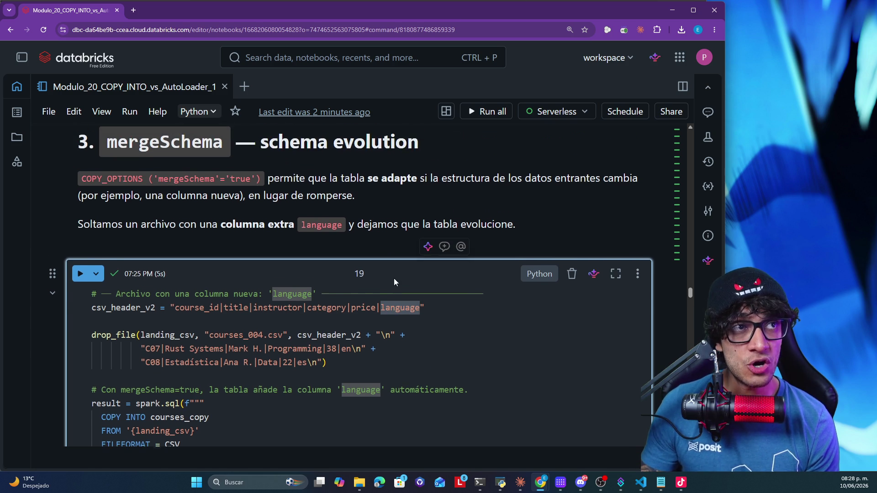
pyautogui.scroll(-2, 397, 399)
pyautogui.scroll(15, 396, 398)
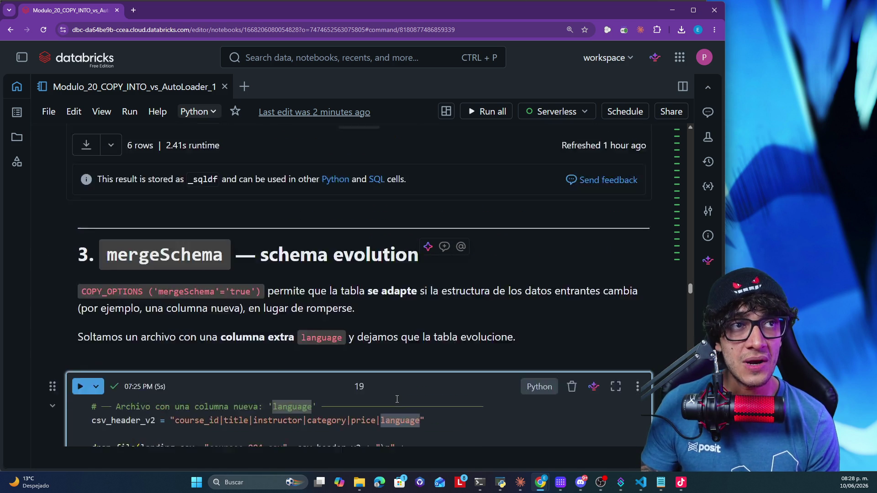
pyautogui.scroll(12, 394, 397)
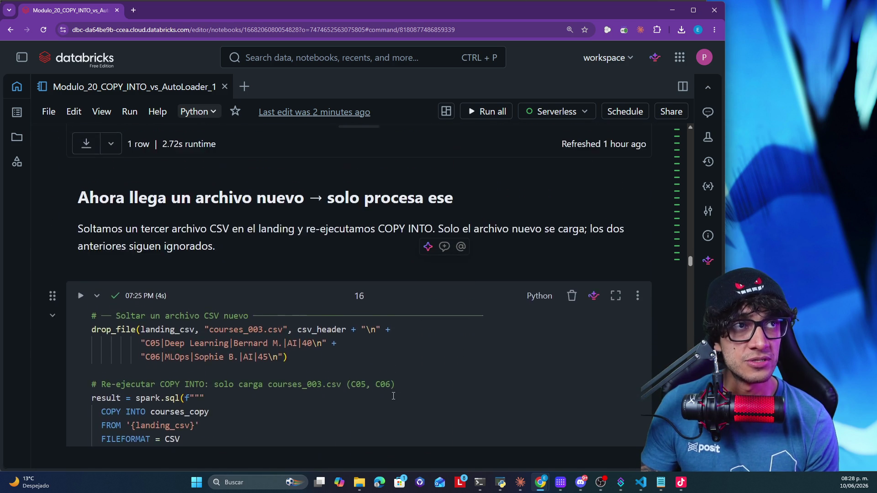
pyautogui.scroll(10, 392, 392)
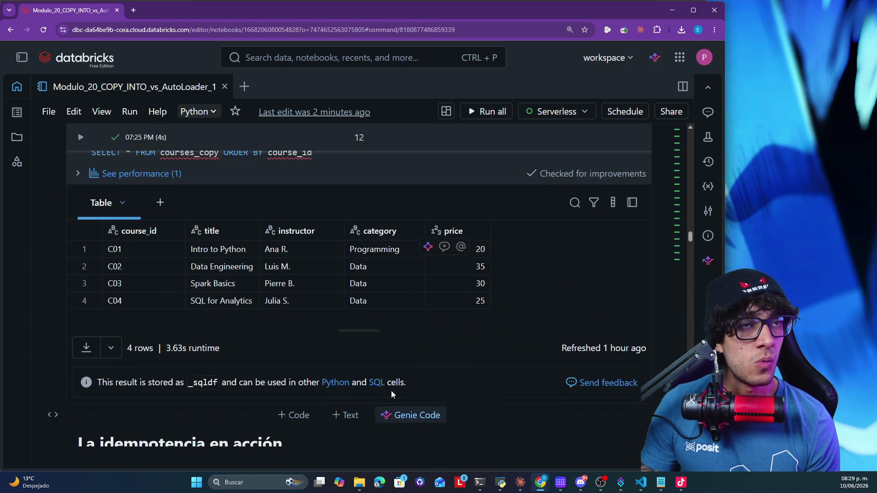
pyautogui.scroll(-20, 392, 394)
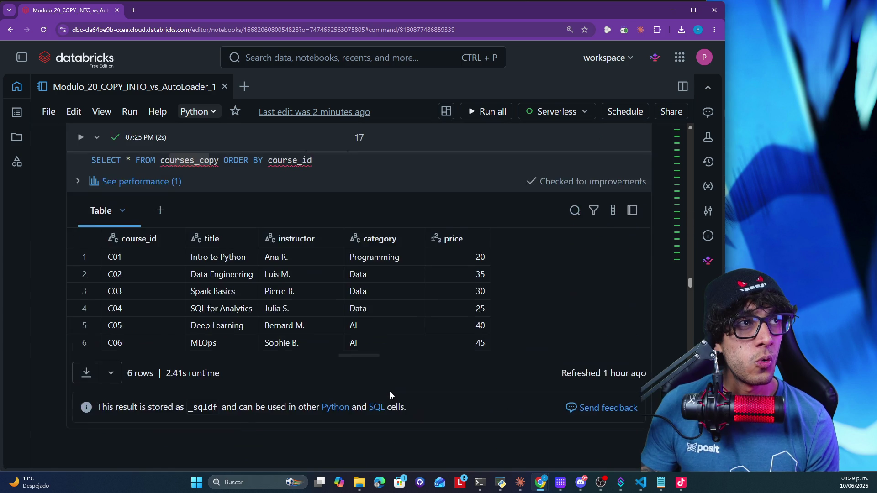
pyautogui.scroll(15, 389, 392)
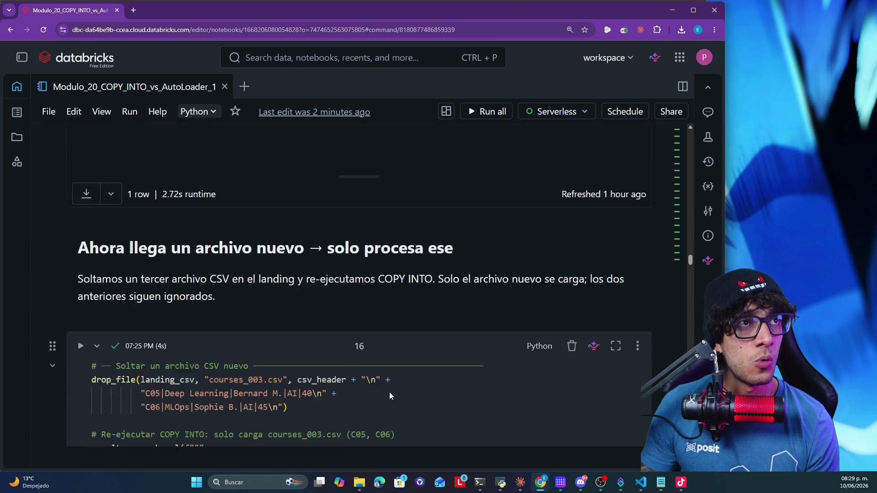
pyautogui.scroll(10, 390, 392)
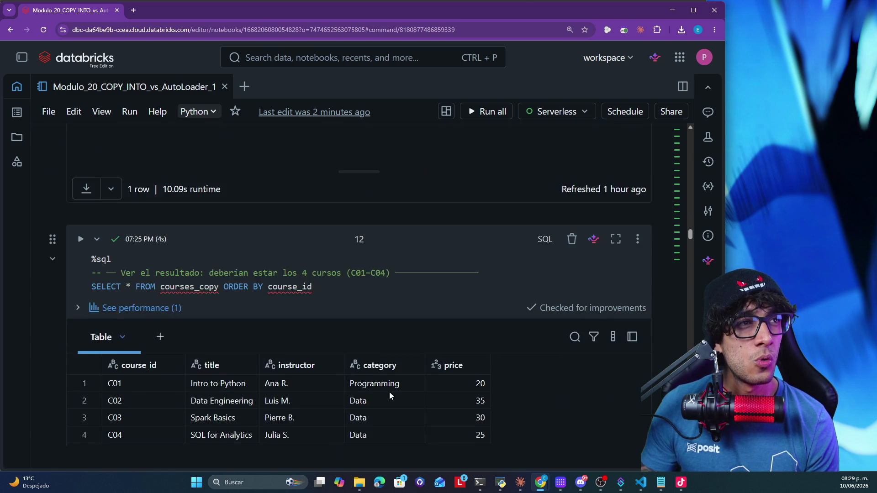
pyautogui.scroll(12, 390, 392)
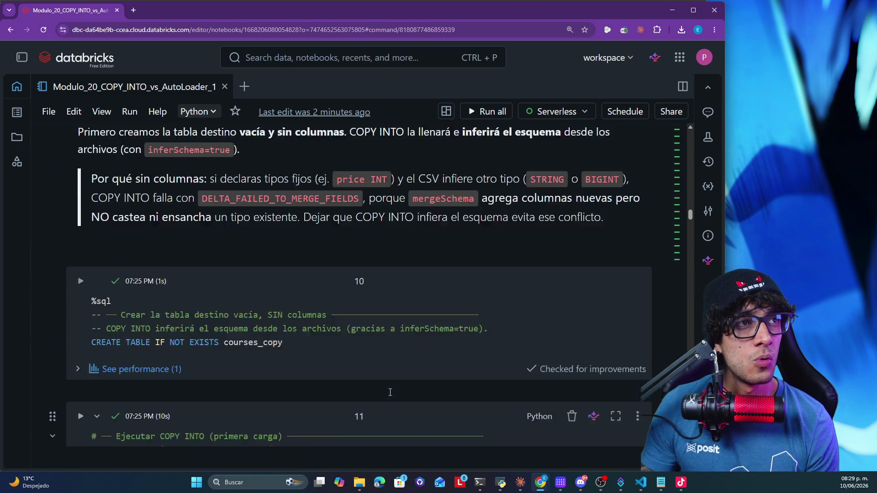
pyautogui.scroll(15, 390, 393)
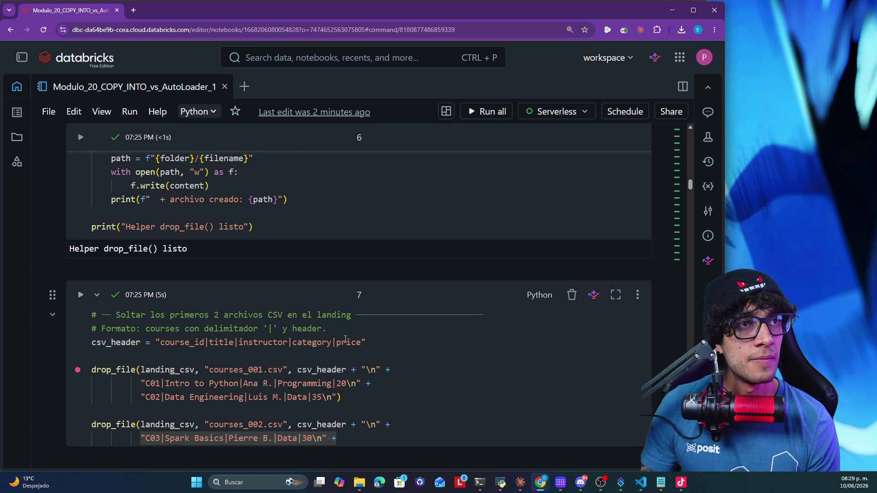
pyautogui.moveTo(365, 342); pyautogui.dragTo(152, 340)
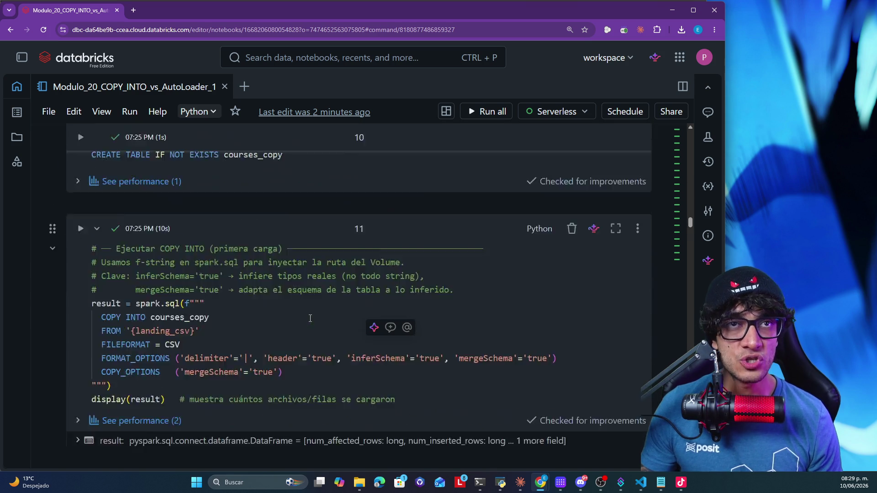
pyautogui.scroll(-20, 310, 318)
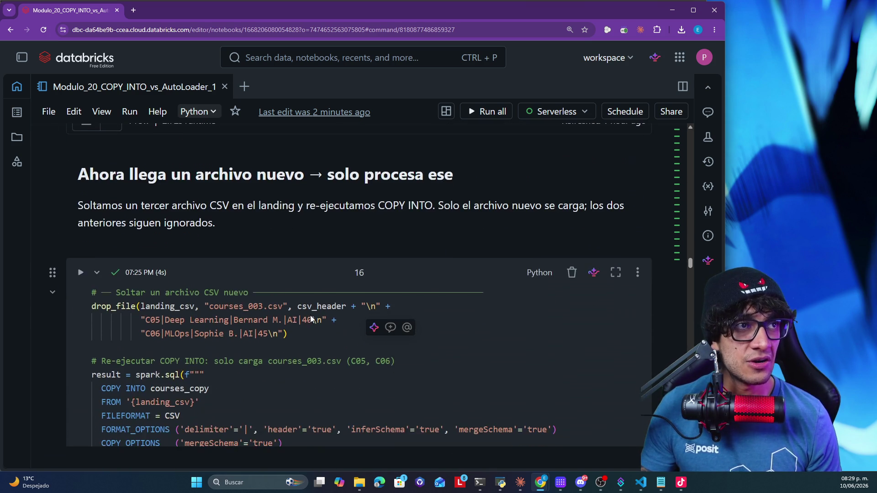
pyautogui.scroll(-20, 311, 318)
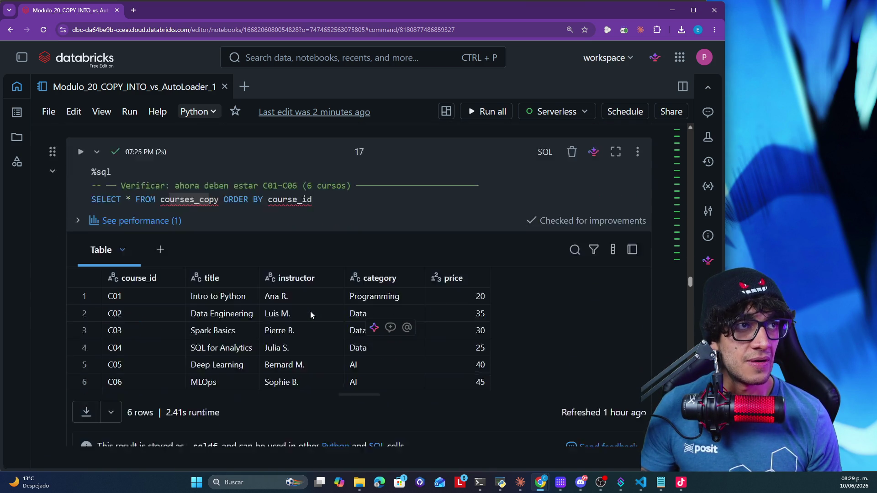
pyautogui.scroll(-3, 310, 315)
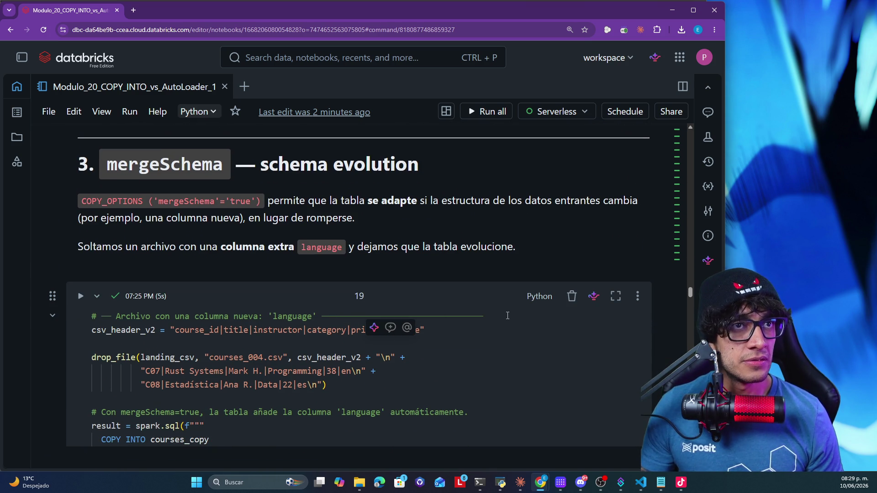
# Add the five-column header below cell 19's comment and compare it with csv_header_v2's language column
pyautogui.click(507, 315)
pyautogui.press('Return')
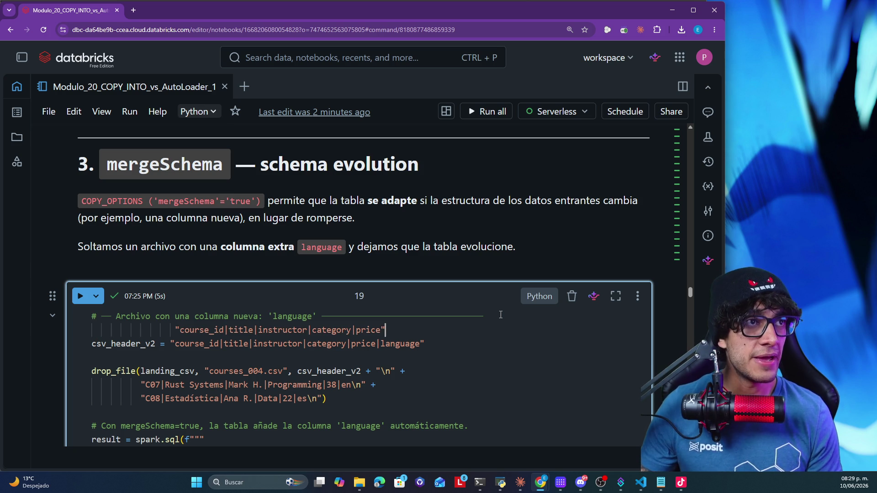
pyautogui.press('Tab')
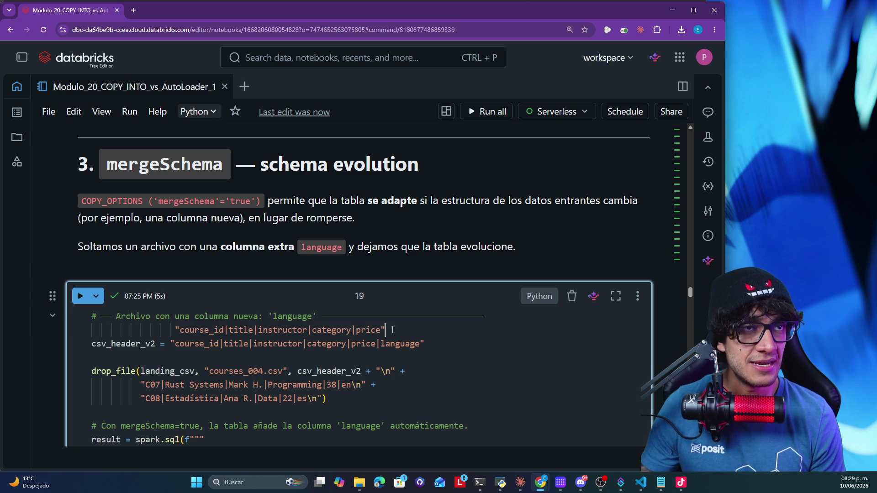
pyautogui.hotkey('shift', 'Left')
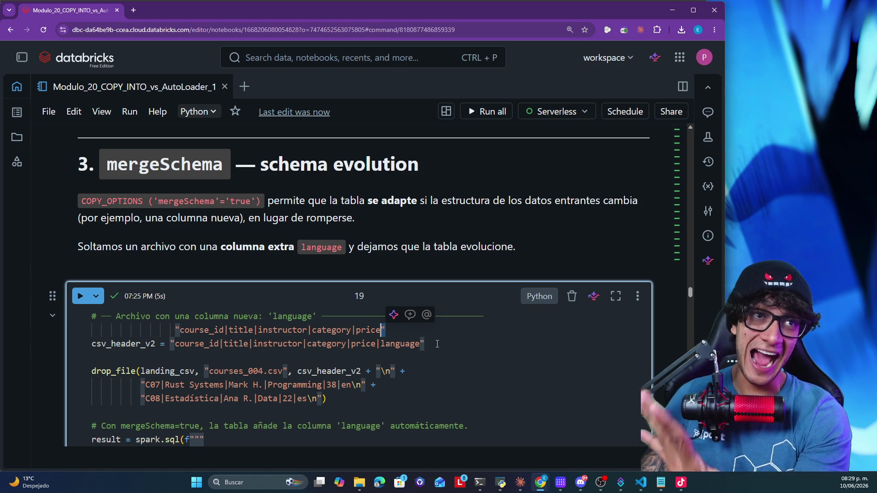
pyautogui.doubleClick(401, 343)
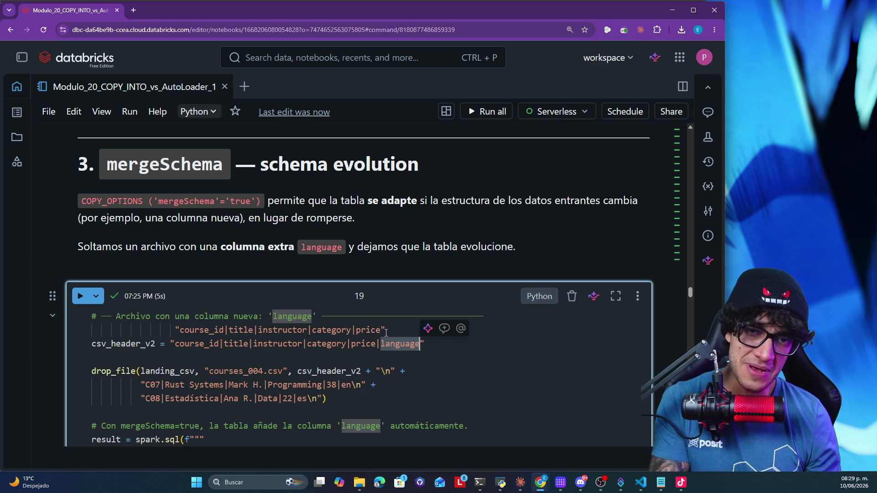
# Delete the leftover duplicate header line along with its empty line
pyautogui.moveTo(392, 329)
pyautogui.mouseDown()
pyautogui.moveTo(155, 330)
pyautogui.moveTo(89, 321)
pyautogui.moveTo(85, 330)
pyautogui.mouseUp()
pyautogui.press('BackSpace')
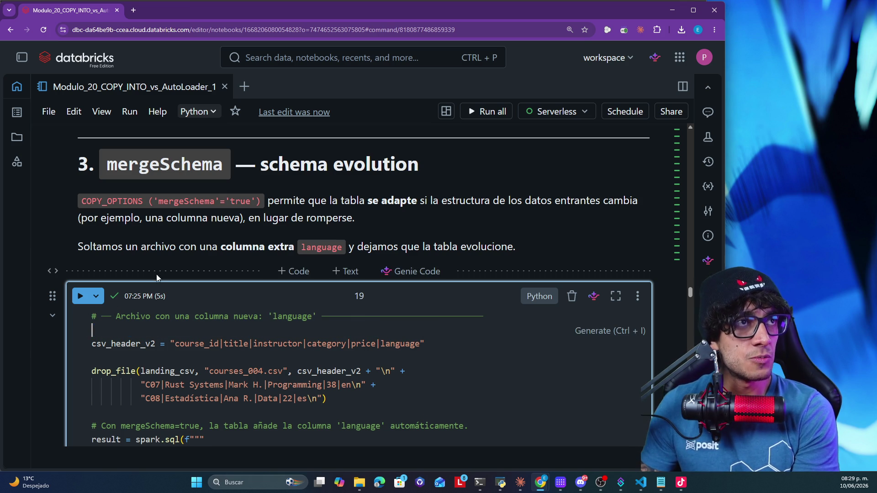
pyautogui.press('BackSpace')
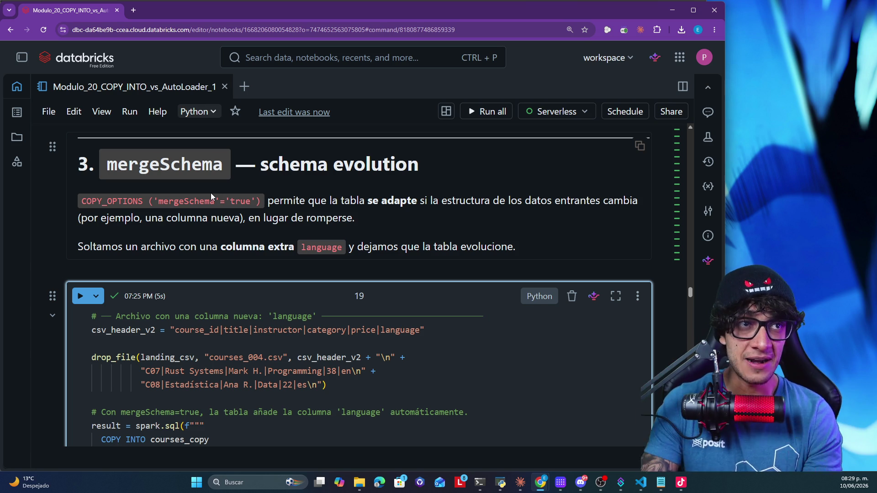
pyautogui.scroll(-2, 210, 195)
# Highlight the two new course rows and the whole COPY INTO statement in cell 19
pyautogui.click(369, 296)
pyautogui.moveTo(368, 296); pyautogui.dragTo(92, 253)
pyautogui.scroll(-3, 221, 298)
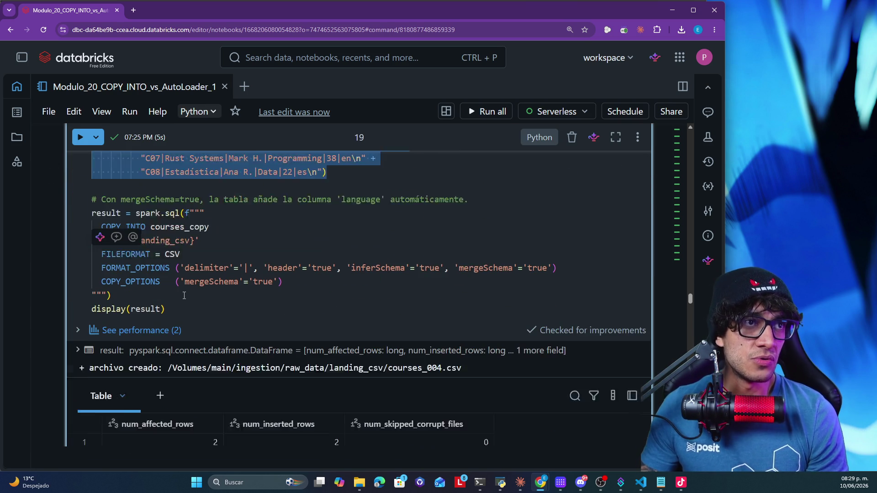
pyautogui.moveTo(221, 297)
pyautogui.mouseDown()
pyautogui.moveTo(92, 294)
pyautogui.moveTo(93, 210)
pyautogui.mouseUp()
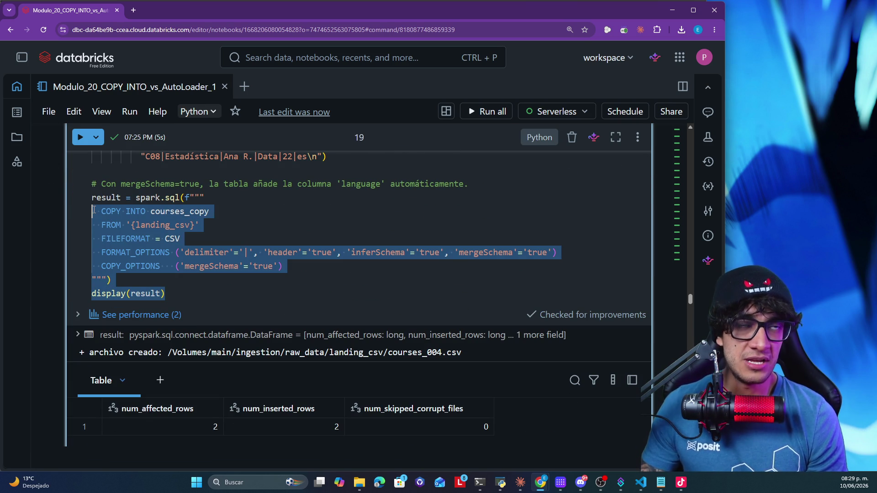
# Scroll through cell 20's 8-row table with language values en, es and null
pyautogui.scroll(-5, 241, 273)
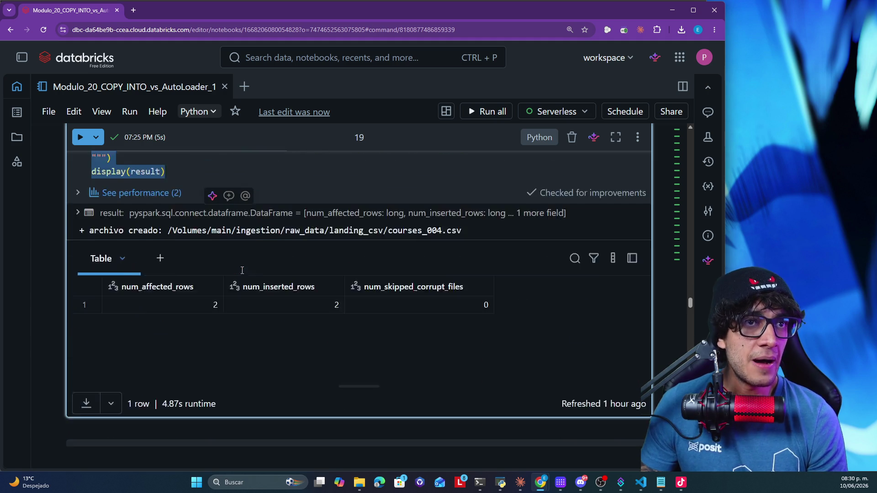
pyautogui.scroll(-4, 242, 269)
pyautogui.scroll(10, 451, 290)
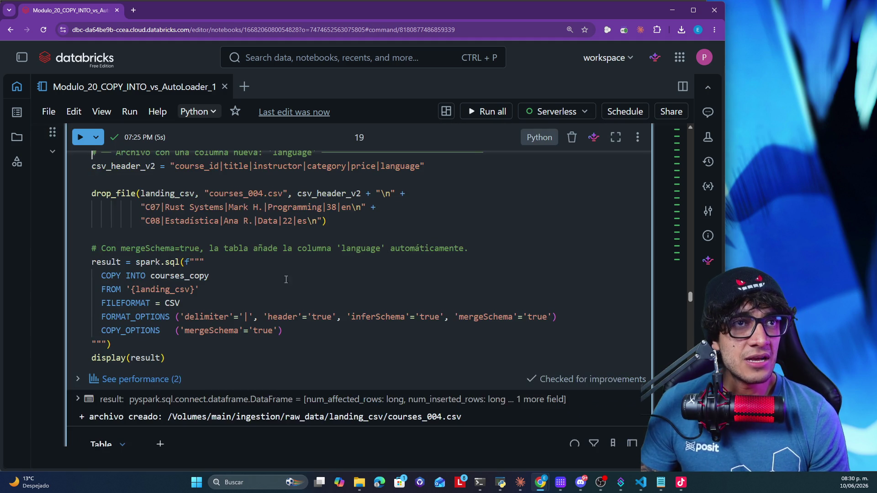
pyautogui.scroll(7, 452, 294)
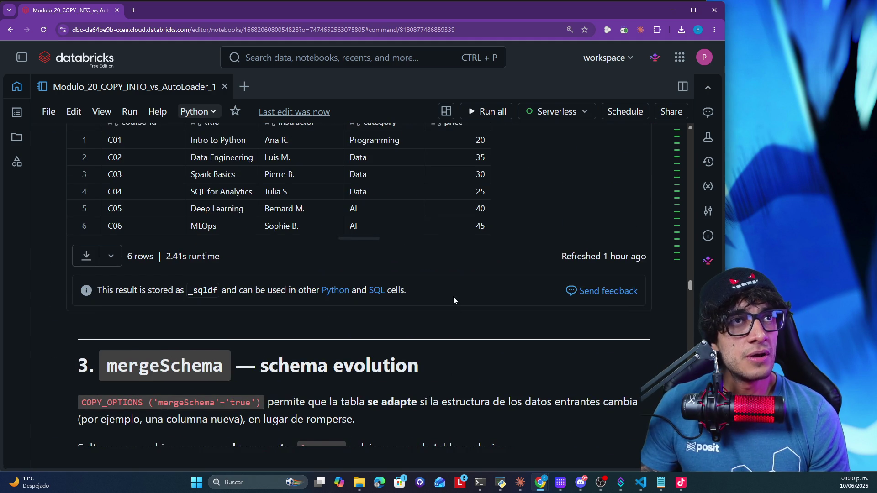
pyautogui.scroll(-5, 453, 297)
pyautogui.scroll(-10, 454, 295)
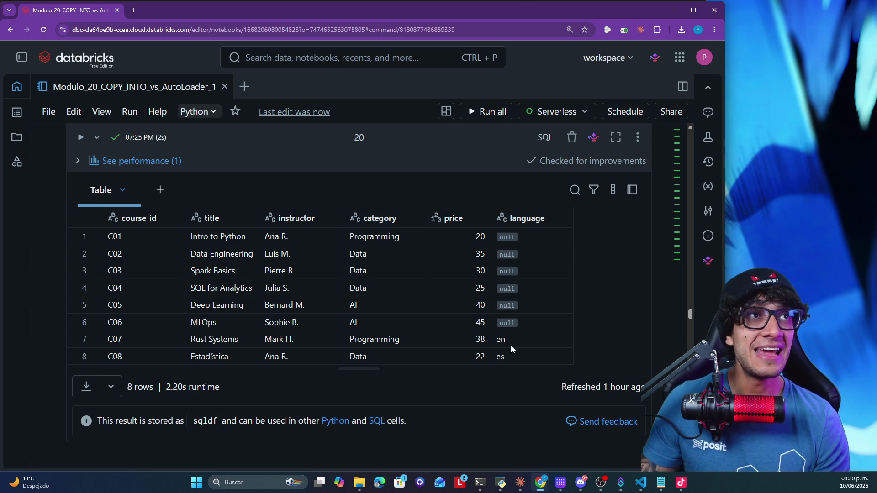
pyautogui.scroll(10, 511, 349)
pyautogui.scroll(5, 511, 345)
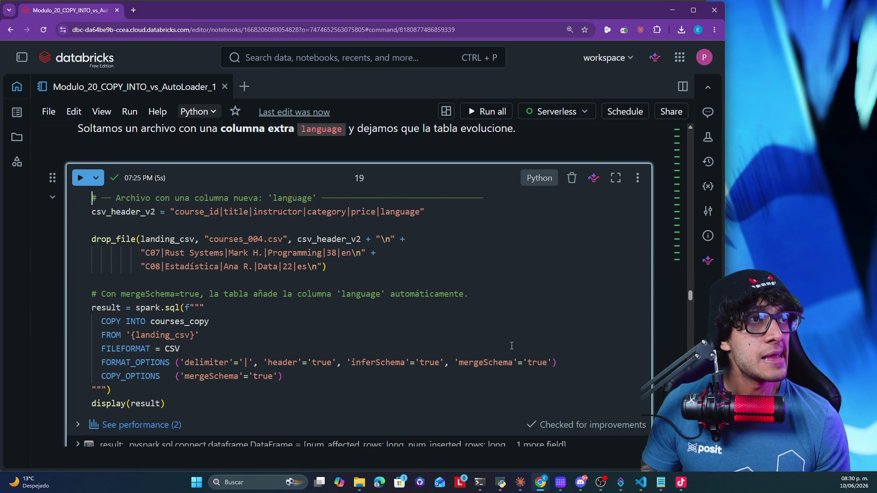
pyautogui.scroll(-7, 509, 350)
pyautogui.scroll(-10, 508, 346)
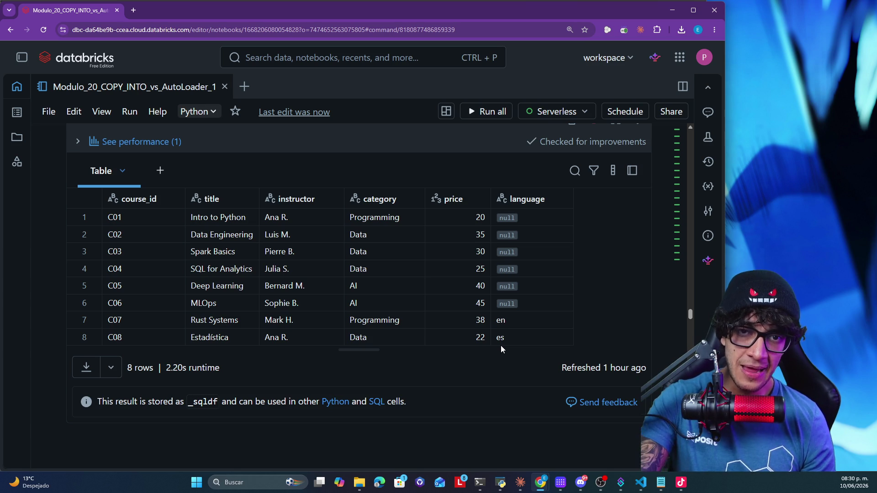
pyautogui.scroll(-5, 502, 348)
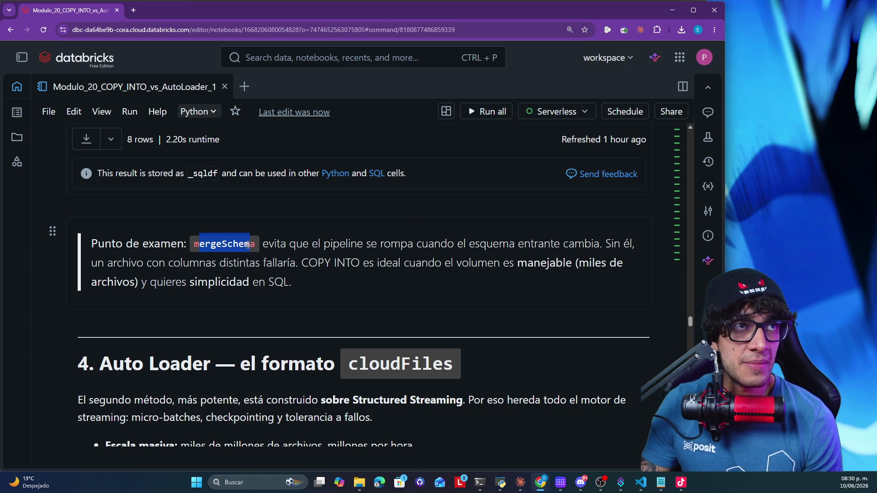
# Highlight the exam note's points on mergeSchema avoiding breaks and COPY INTO suiting manageable volumes
pyautogui.moveTo(274, 244)
pyautogui.mouseDown()
pyautogui.moveTo(365, 244)
pyautogui.moveTo(427, 260)
pyautogui.moveTo(498, 245)
pyautogui.moveTo(637, 252)
pyautogui.moveTo(143, 267)
pyautogui.moveTo(169, 280)
pyautogui.moveTo(206, 261)
pyautogui.mouseUp()
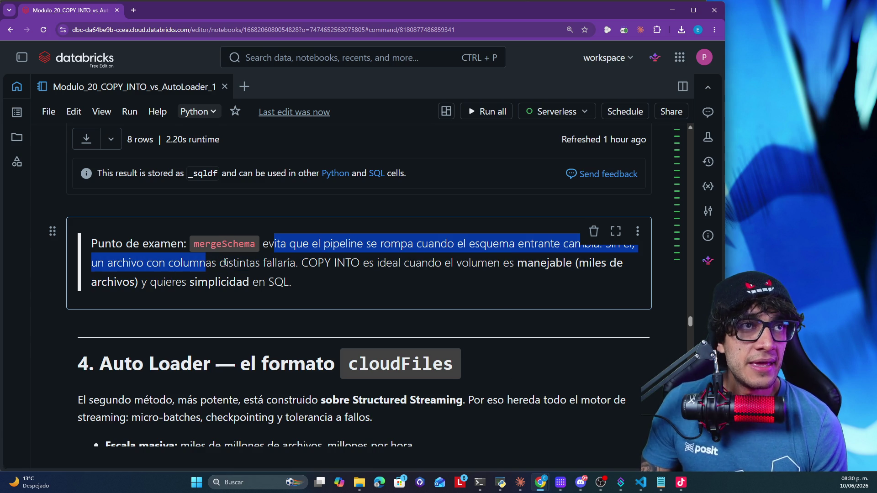
pyautogui.click(362, 264)
pyautogui.moveTo(365, 263)
pyautogui.mouseDown()
pyautogui.moveTo(589, 263)
pyautogui.moveTo(177, 281)
pyautogui.mouseUp()
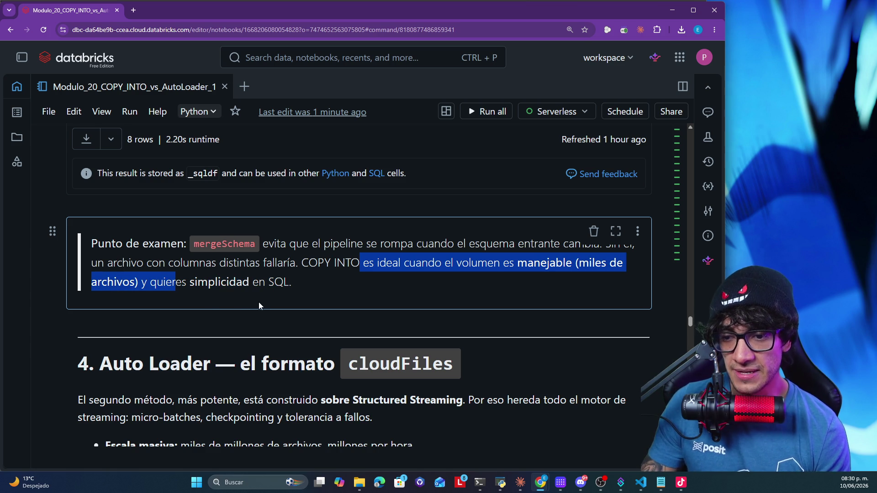
# Switch from the notebook to the Copy Into Vs Auto Loader slide deck
pyautogui.scroll(2, 259, 303)
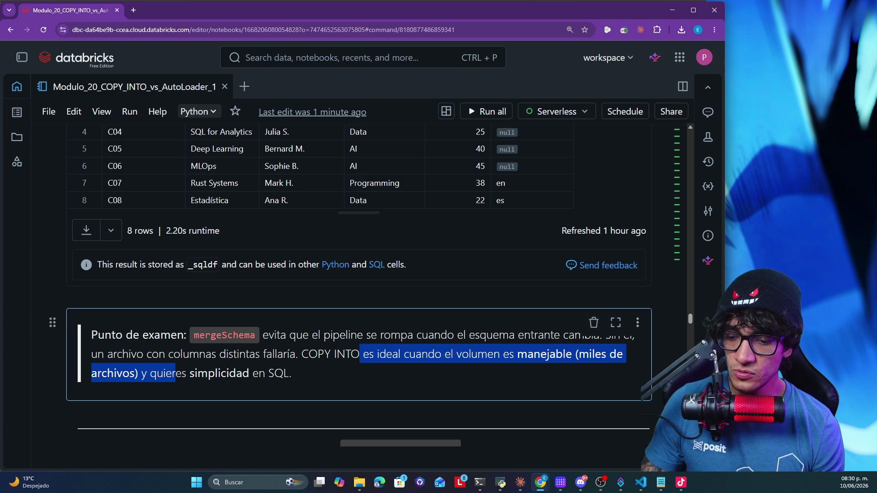
pyautogui.hotkey('alt', 'Tab')
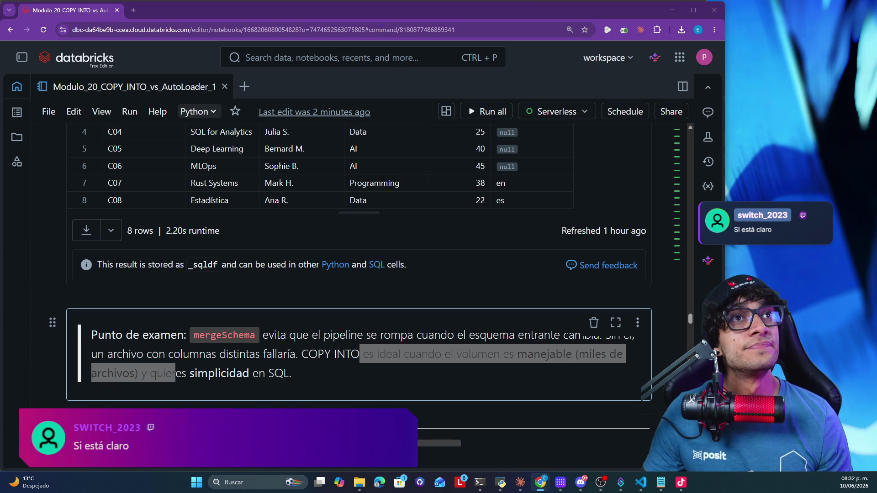
pyautogui.hotkey('alt', 'Tab')
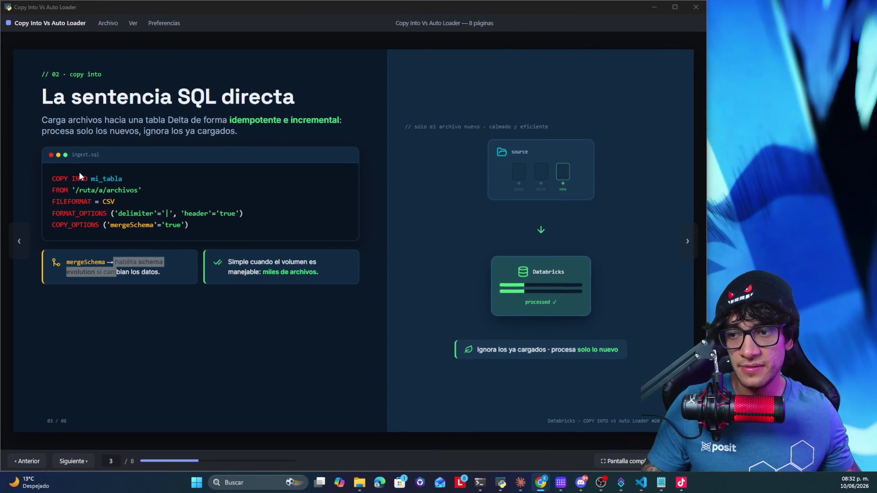
# Narrow the slide window slightly and advance to slide 4, 'El motor para escala masiva'
pyautogui.click(707, 275)
pyautogui.moveTo(707, 276)
pyautogui.mouseDown()
pyautogui.moveTo(730, 276)
pyautogui.moveTo(695, 276)
pyautogui.mouseUp()
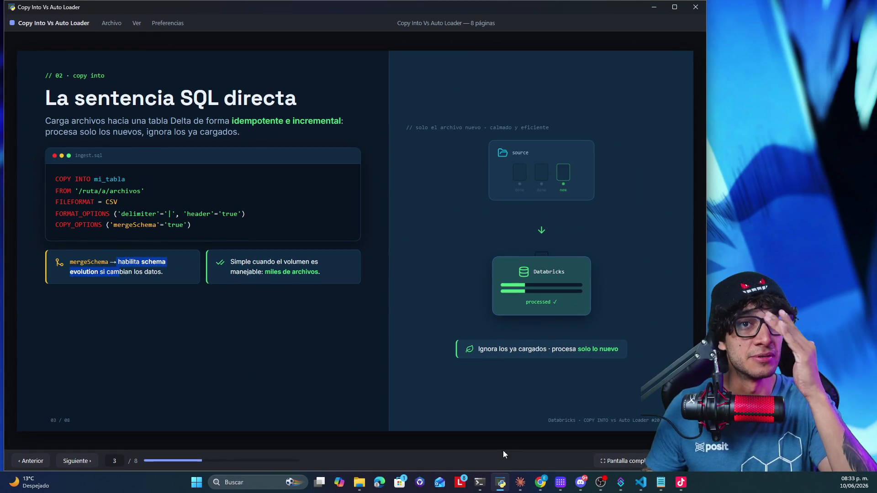
pyautogui.click(93, 466)
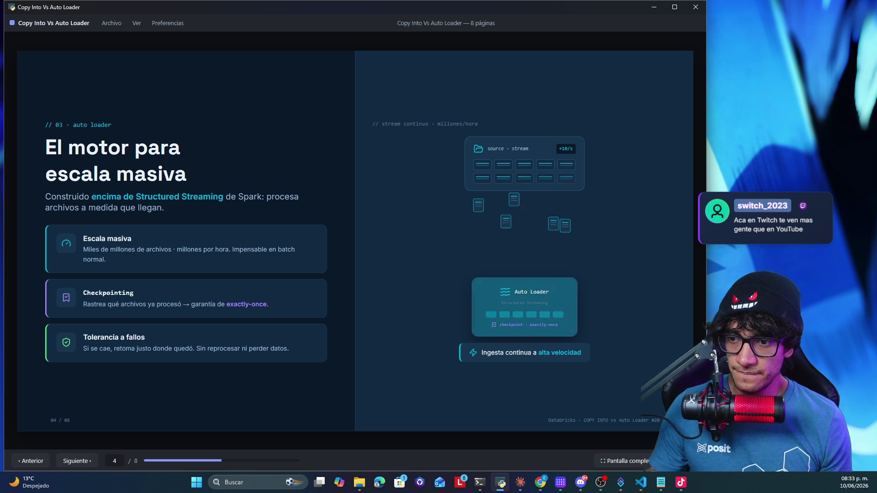
pyautogui.hotkey('alt', 'Tab')
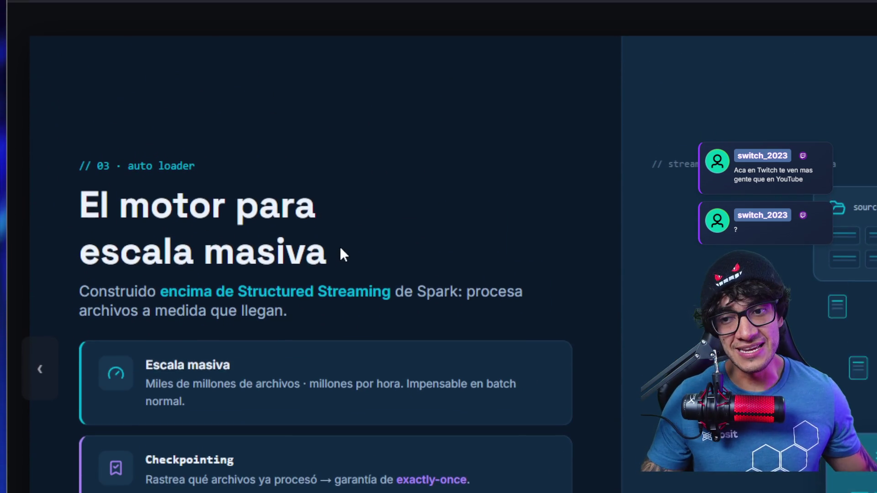
pyautogui.scroll(-1, 340, 248)
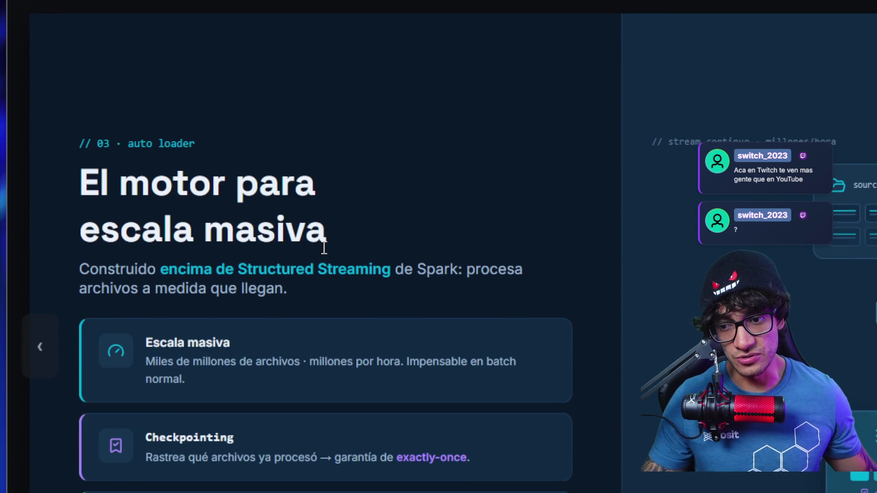
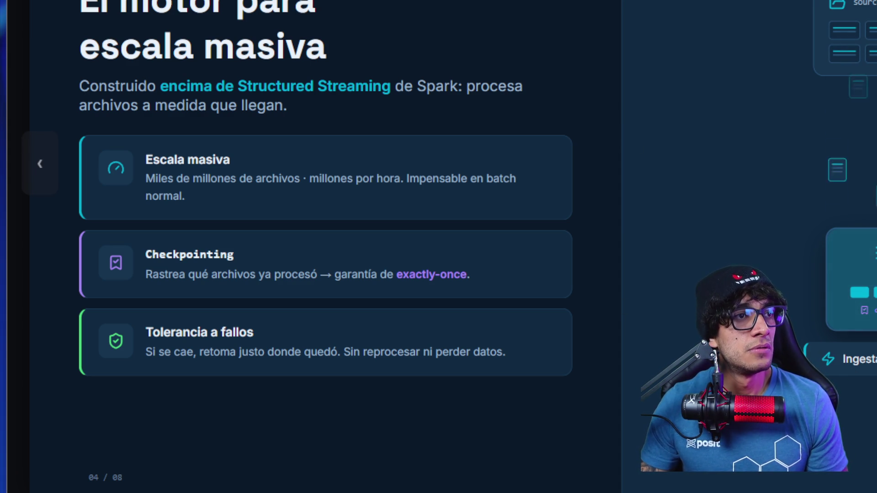
# Advance to the cloudFiles slide and highlight its format, json source and inferColumnTypes lines
pyautogui.press('Right')
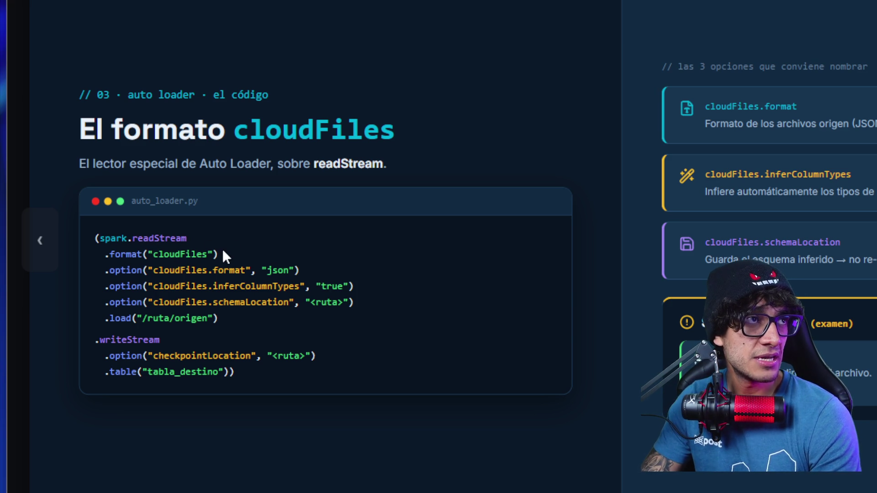
pyautogui.moveTo(221, 252); pyautogui.dragTo(147, 254)
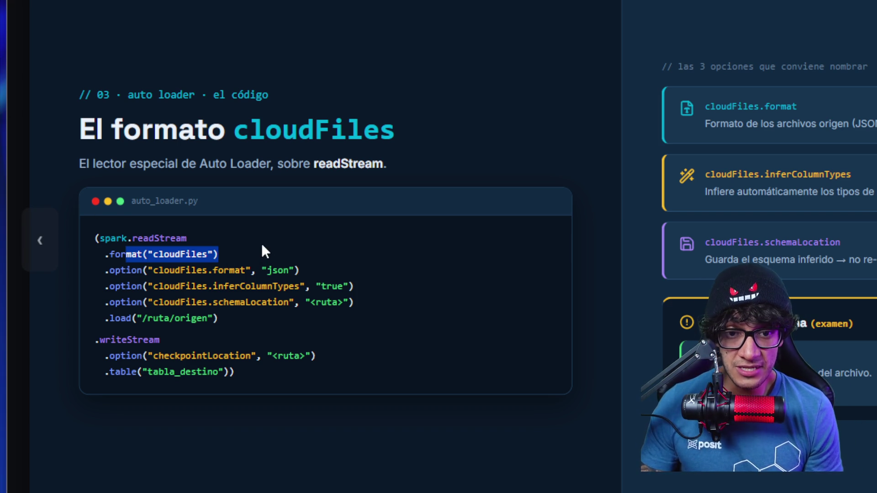
pyautogui.moveTo(313, 269); pyautogui.dragTo(244, 271)
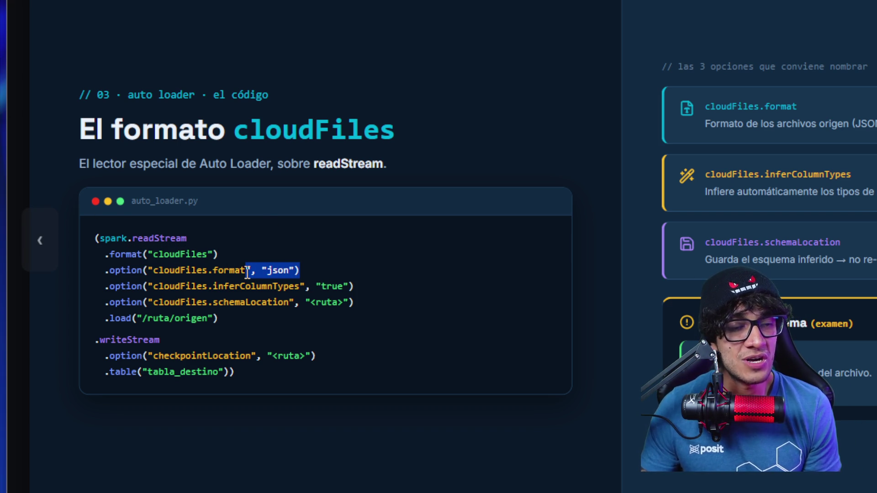
pyautogui.moveTo(359, 286); pyautogui.dragTo(256, 291)
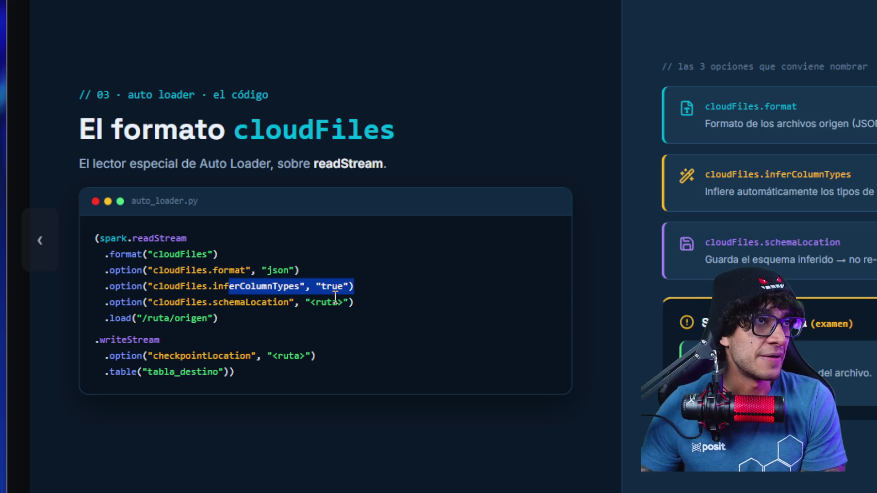
# Highlight schemaLocation, the load path, the readStream block, writeStream, tabla_destino and checkpointLocation
pyautogui.doubleClick(268, 304)
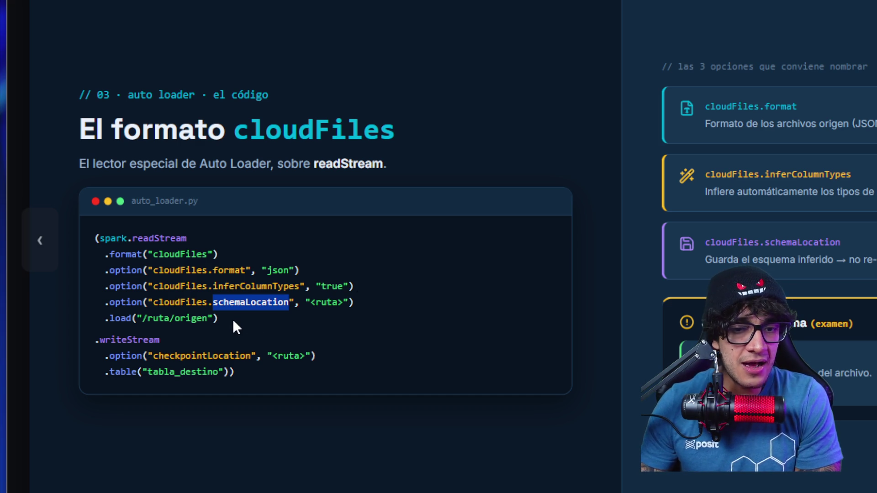
pyautogui.moveTo(226, 321); pyautogui.dragTo(107, 317)
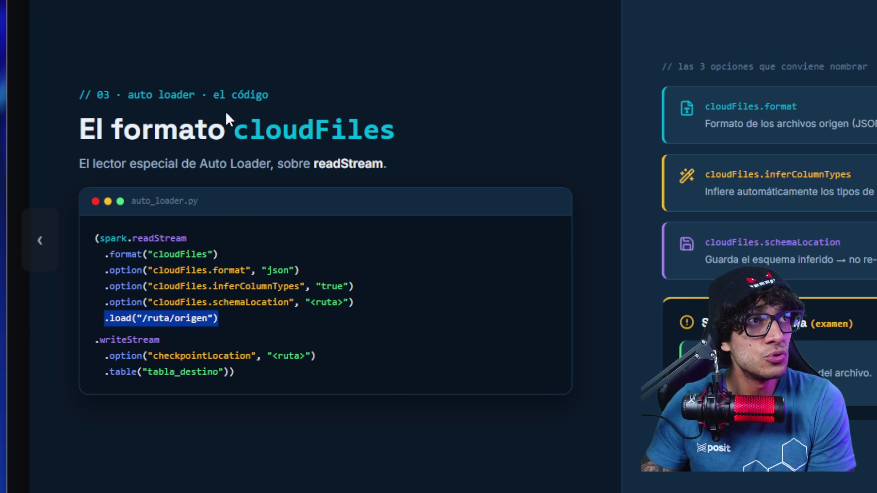
pyautogui.moveTo(255, 321)
pyautogui.mouseDown()
pyautogui.moveTo(273, 319)
pyautogui.moveTo(219, 304)
pyautogui.moveTo(98, 240)
pyautogui.moveTo(106, 239)
pyautogui.mouseUp()
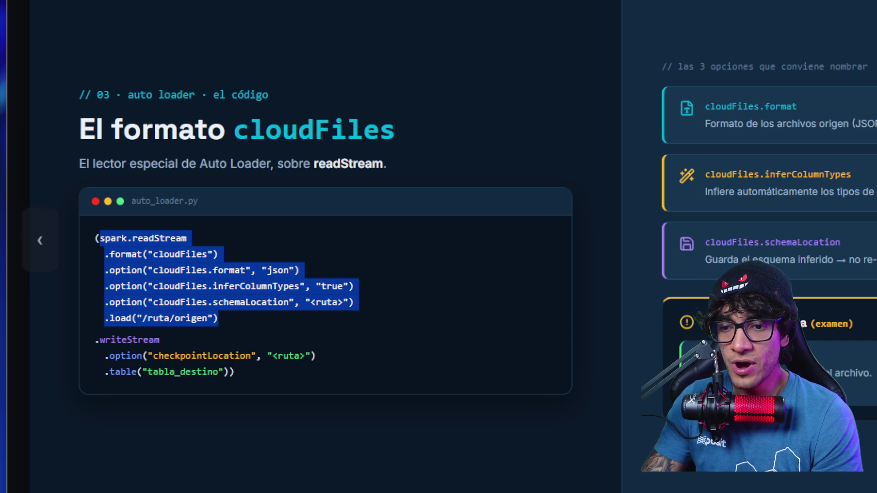
pyautogui.moveTo(95, 340); pyautogui.dragTo(161, 340)
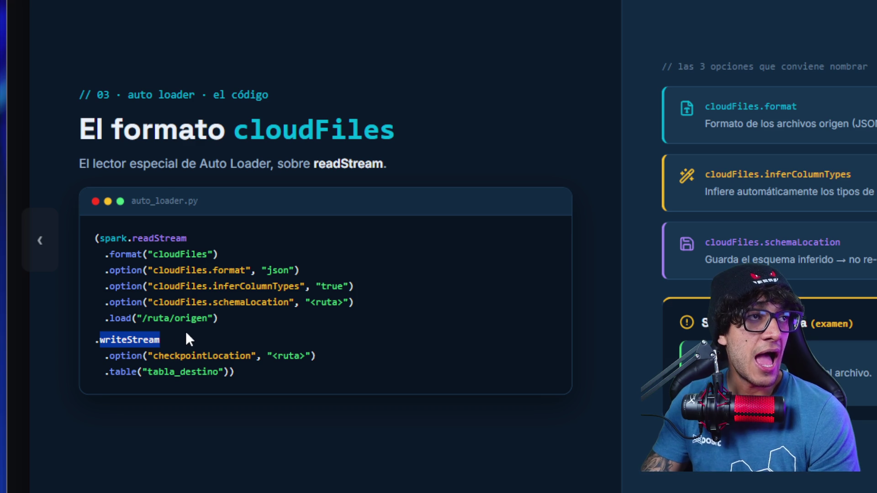
pyautogui.click(178, 334)
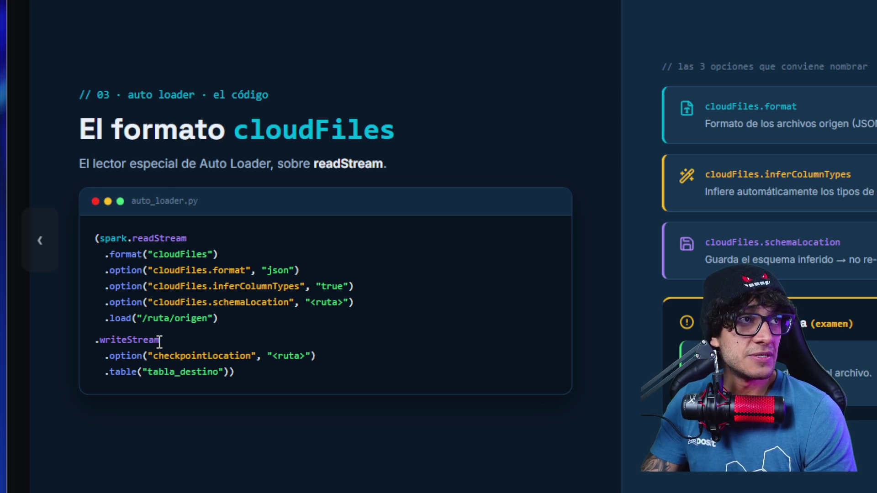
pyautogui.moveTo(127, 372); pyautogui.dragTo(234, 380)
pyautogui.moveTo(158, 356); pyautogui.dragTo(259, 355)
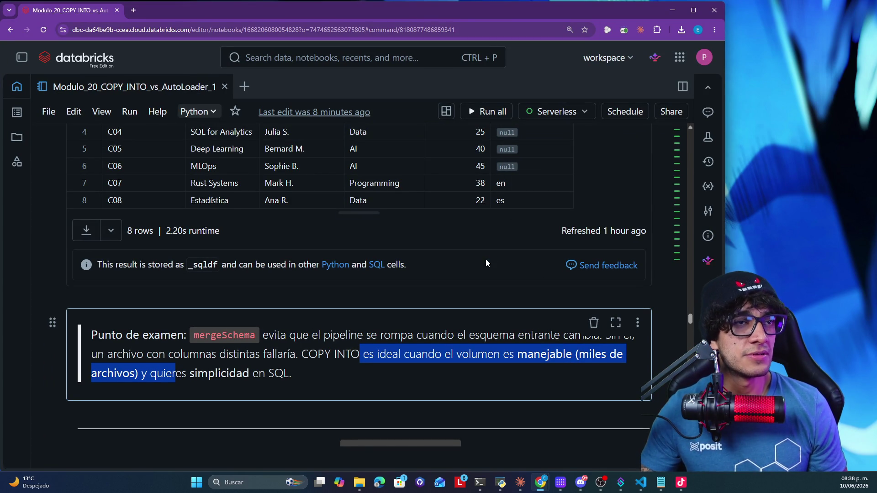
# Scroll down to the cell that drops events_001.json and events_002.json into landing_json
pyautogui.scroll(-5, 488, 259)
pyautogui.scroll(-1, 489, 261)
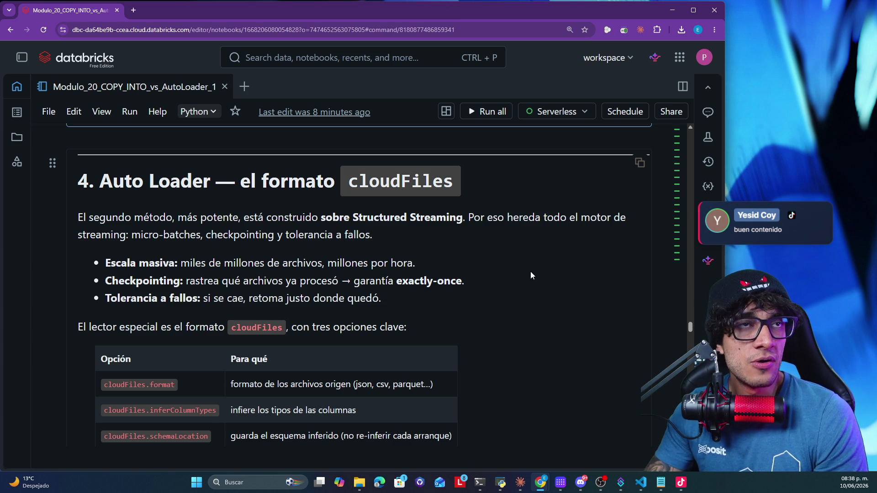
pyautogui.scroll(-4, 530, 275)
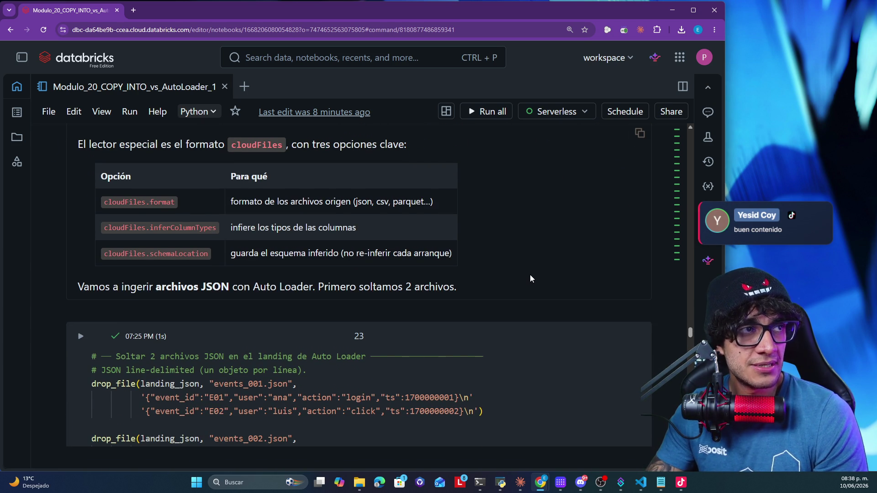
pyautogui.scroll(-3, 530, 274)
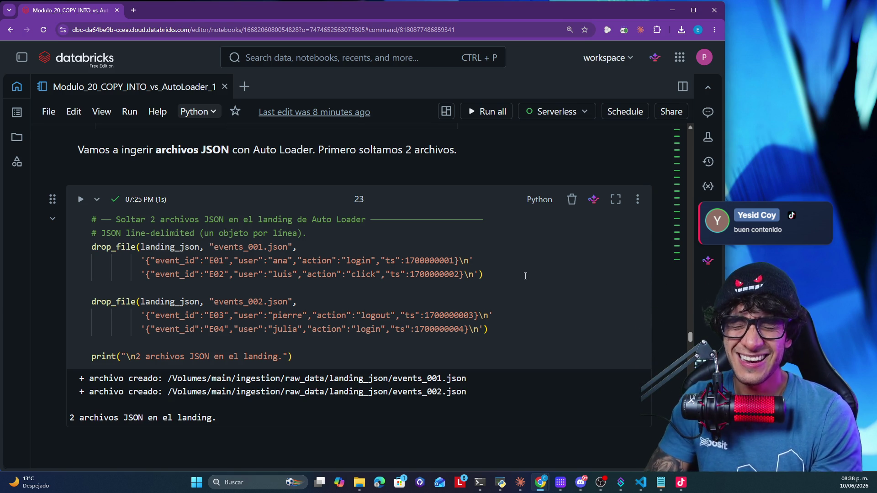
# Highlight landing_json and the event records in events_001.json and events_002.json
pyautogui.moveTo(488, 276); pyautogui.dragTo(185, 261)
pyautogui.doubleClick(174, 248)
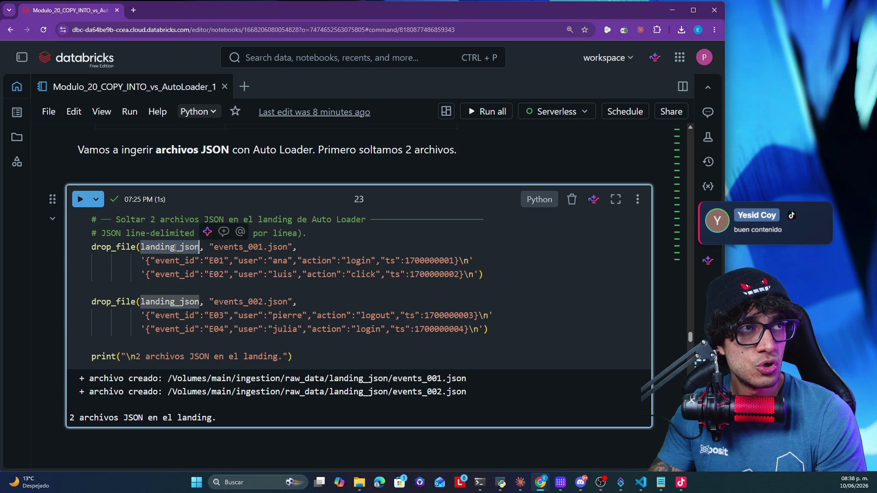
pyautogui.doubleClick(277, 246)
pyautogui.click(502, 273)
pyautogui.moveTo(502, 273)
pyautogui.mouseDown()
pyautogui.moveTo(153, 261)
pyautogui.moveTo(145, 274)
pyautogui.moveTo(143, 264)
pyautogui.mouseUp()
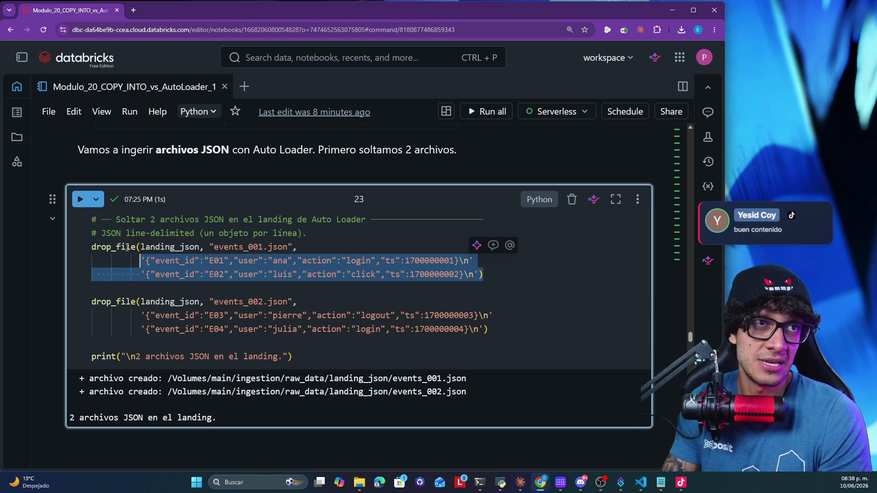
pyautogui.doubleClick(169, 301)
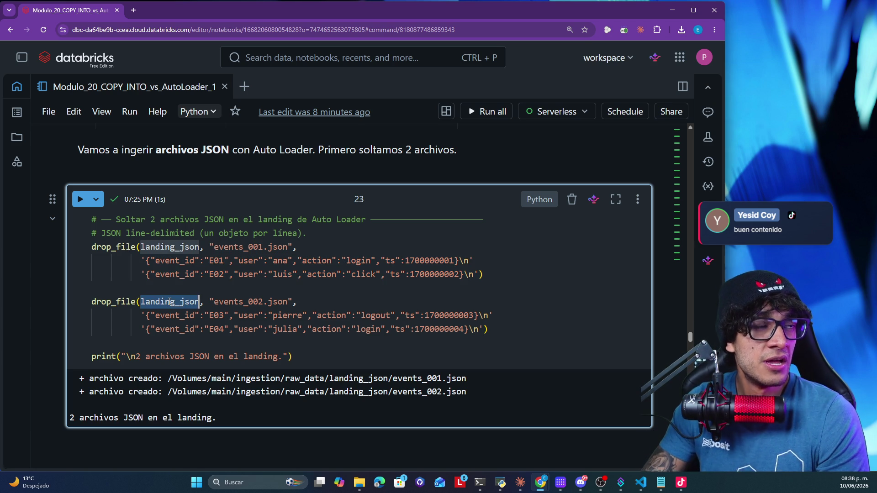
pyautogui.click(259, 300)
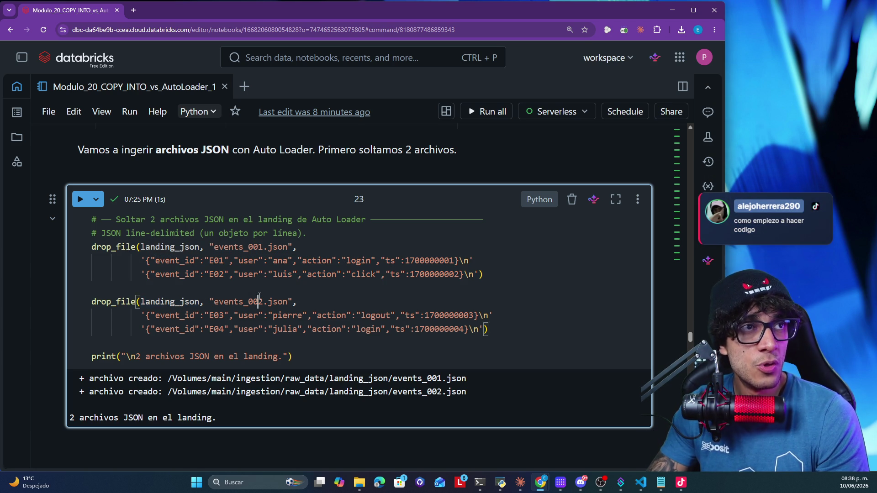
pyautogui.doubleClick(259, 301)
pyautogui.moveTo(488, 330); pyautogui.dragTo(228, 301)
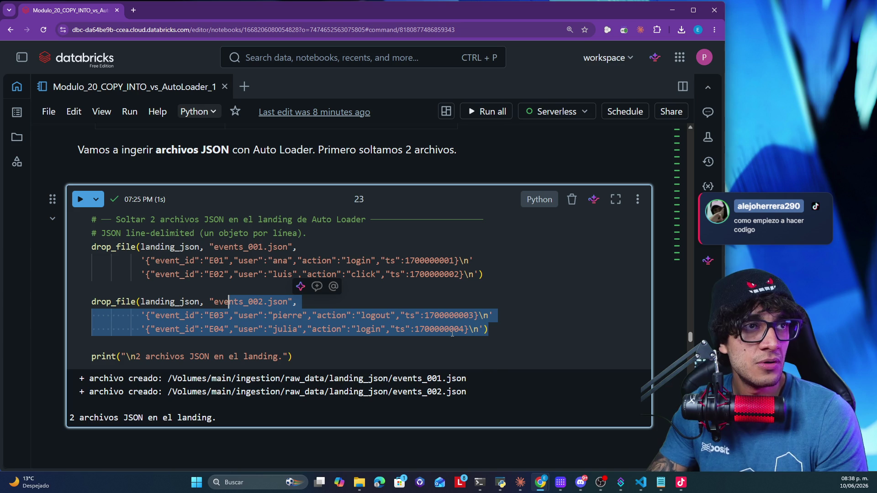
# Scroll down to the 'El esquema en Auto Loader (punto de examen)' note
pyautogui.scroll(-1, 466, 335)
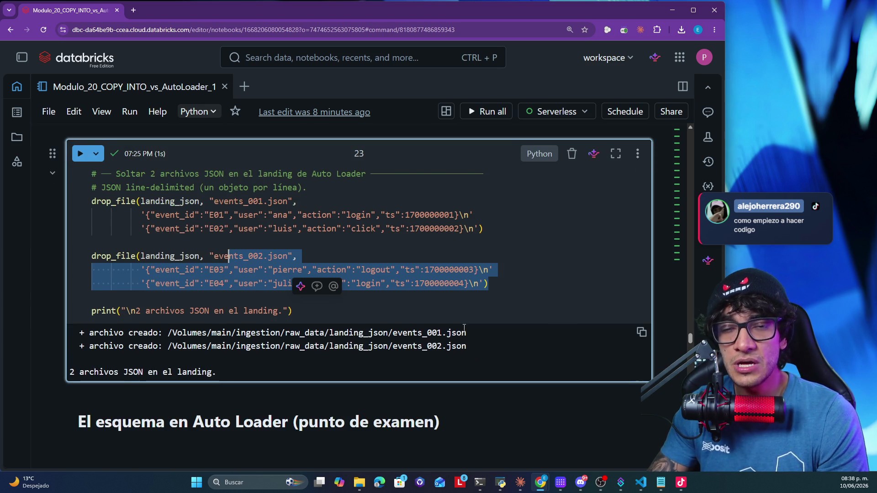
pyautogui.scroll(-1, 466, 336)
pyautogui.moveTo(485, 299)
pyautogui.mouseDown()
pyautogui.moveTo(277, 301)
pyautogui.moveTo(349, 301)
pyautogui.mouseUp()
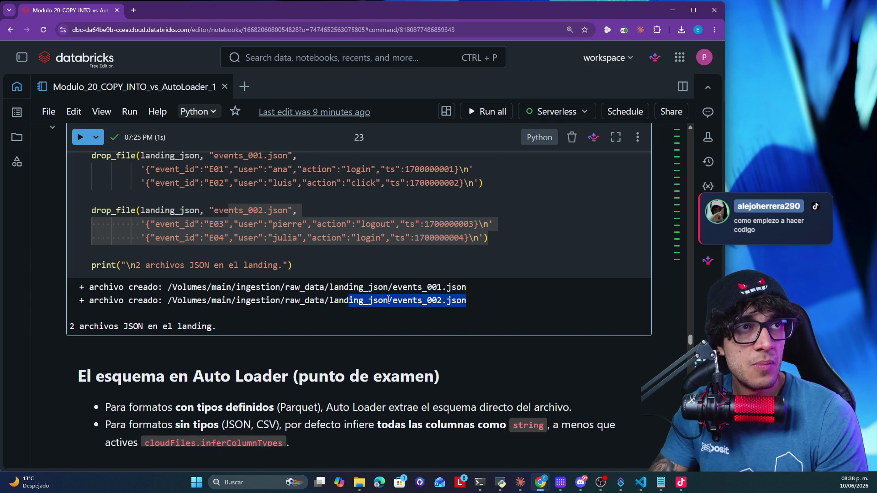
pyautogui.scroll(-3, 365, 297)
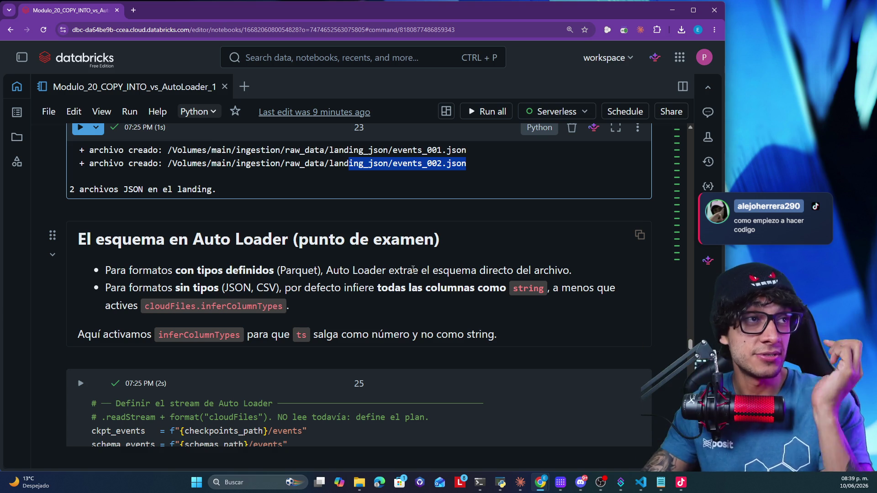
pyautogui.moveTo(181, 270); pyautogui.dragTo(541, 267)
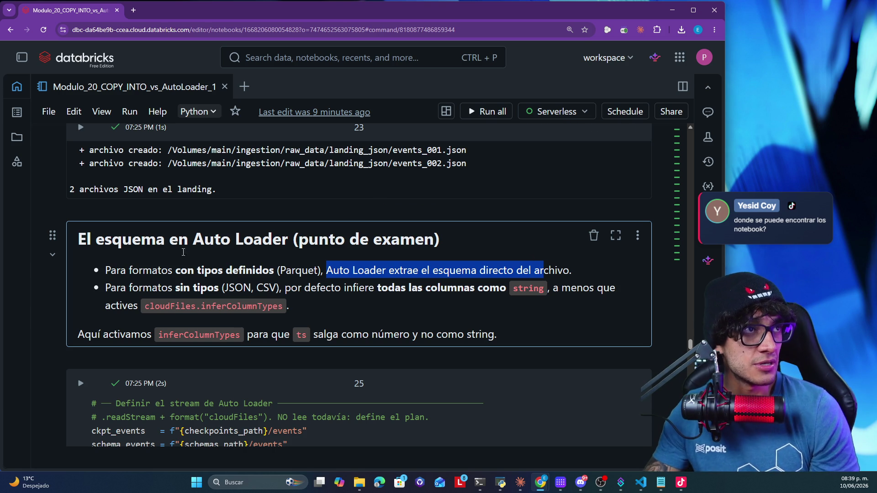
pyautogui.moveTo(131, 287); pyautogui.dragTo(229, 282)
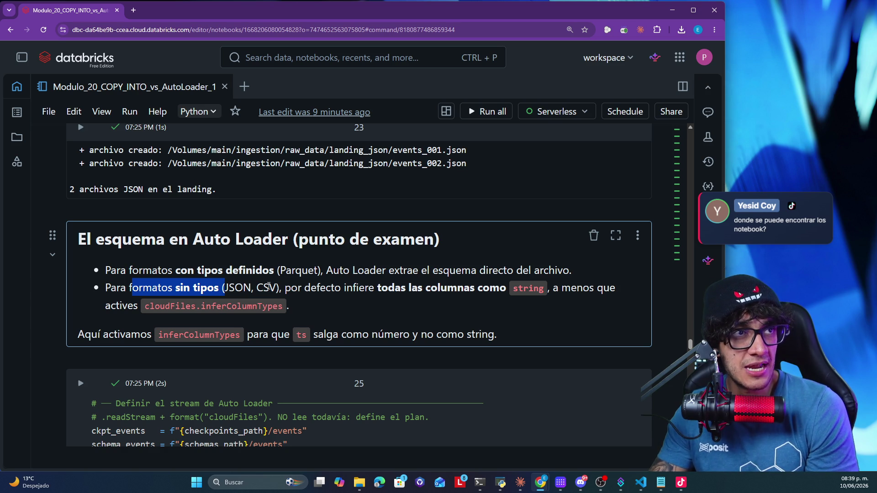
pyautogui.moveTo(331, 289)
pyautogui.mouseDown()
pyautogui.moveTo(593, 288)
pyautogui.moveTo(189, 307)
pyautogui.moveTo(279, 306)
pyautogui.mouseUp()
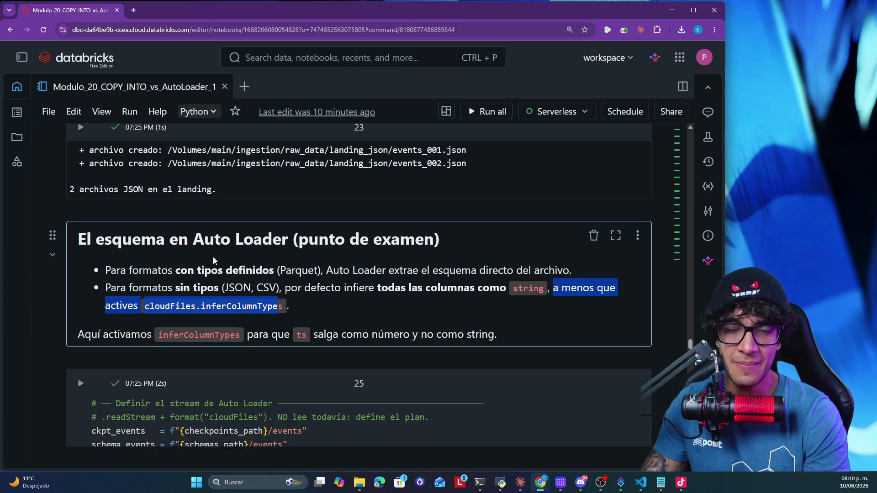
pyautogui.scroll(-3, 270, 289)
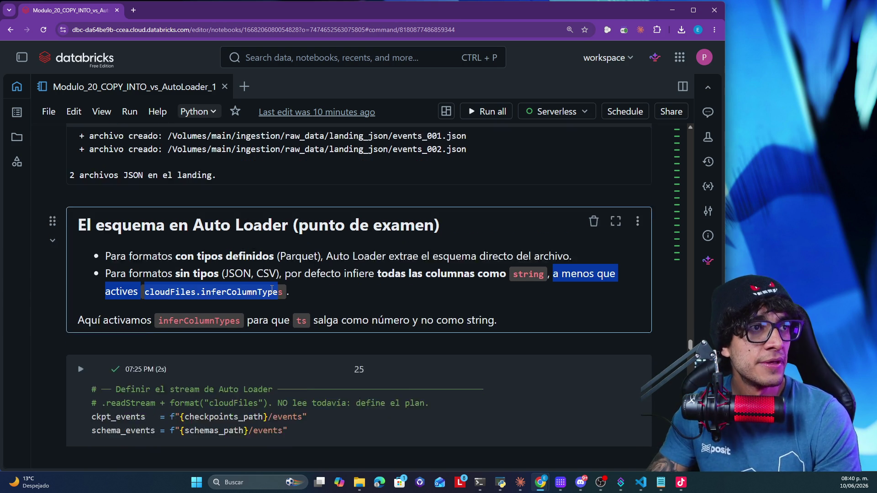
pyautogui.scroll(-1, 270, 290)
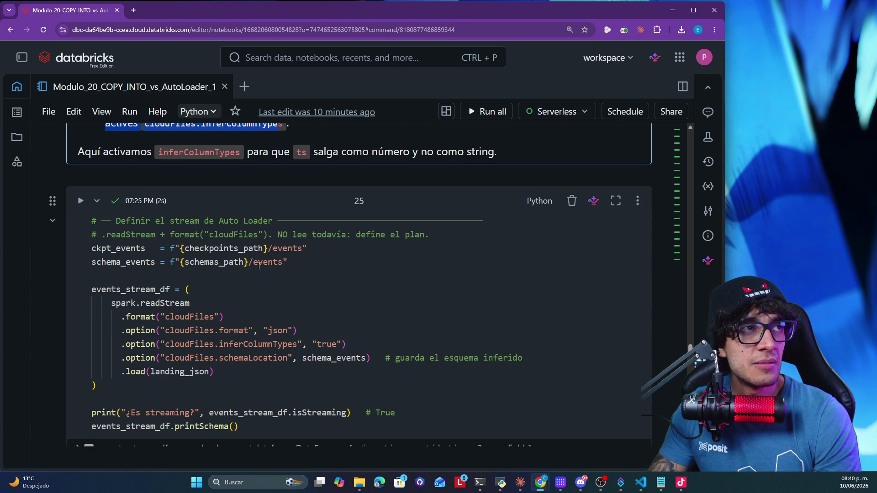
pyautogui.moveTo(307, 248); pyautogui.dragTo(87, 249)
pyautogui.click(302, 258)
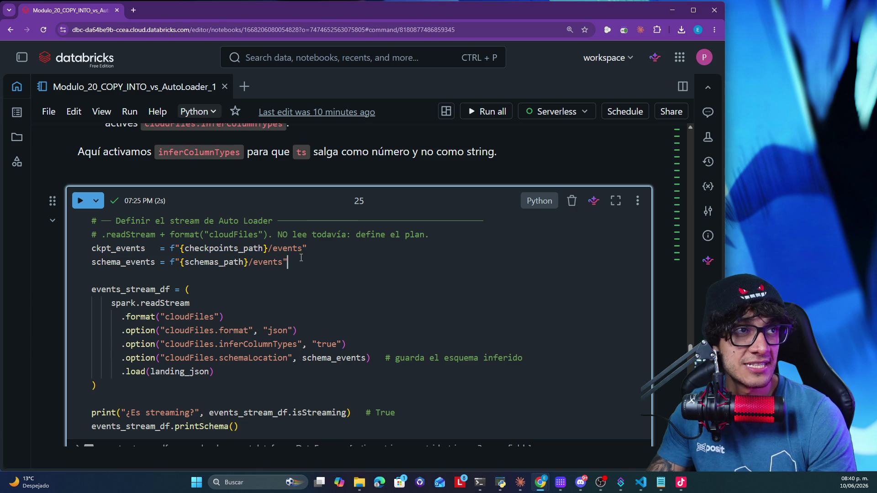
pyautogui.moveTo(302, 258); pyautogui.dragTo(90, 248)
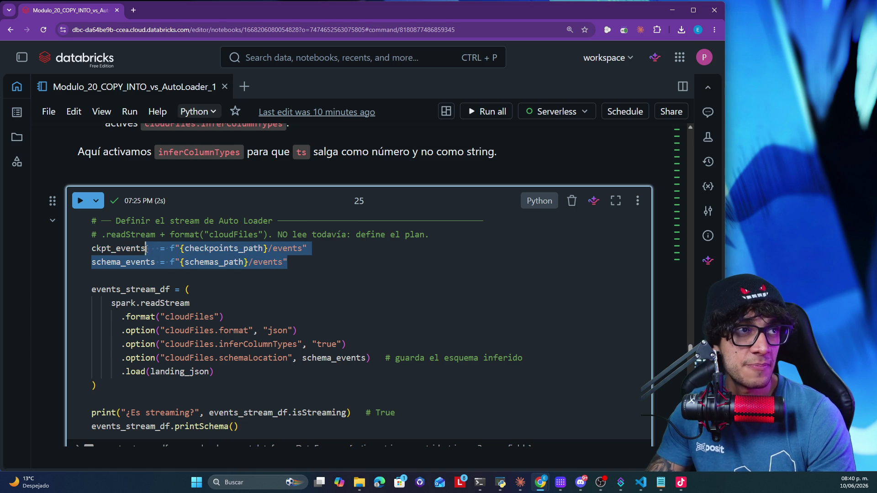
pyautogui.doubleClick(209, 303)
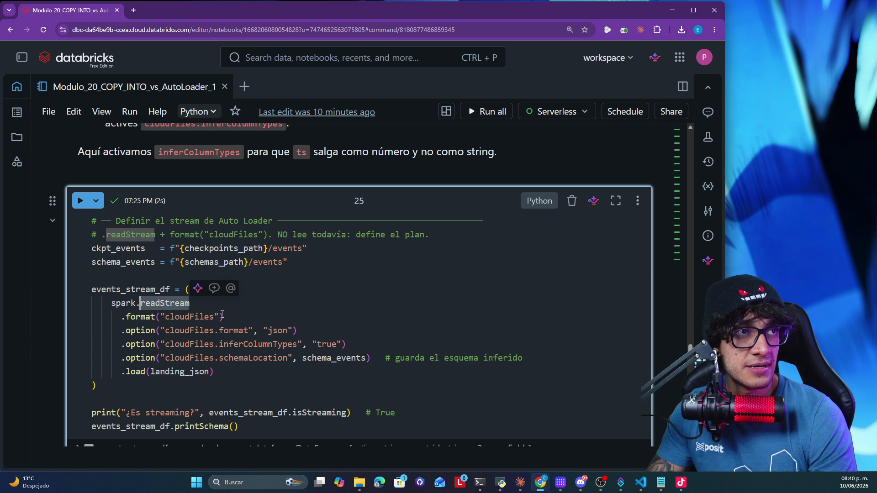
pyautogui.moveTo(221, 317); pyautogui.dragTo(203, 318)
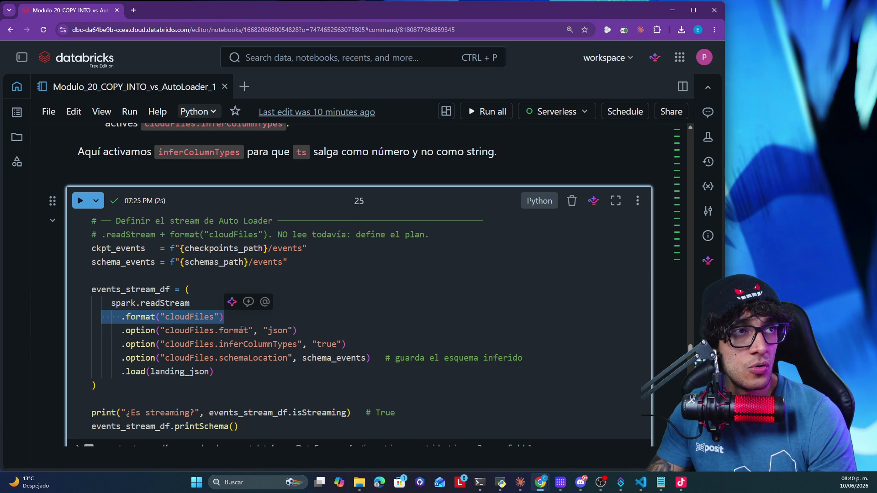
pyautogui.moveTo(296, 329); pyautogui.dragTo(111, 330)
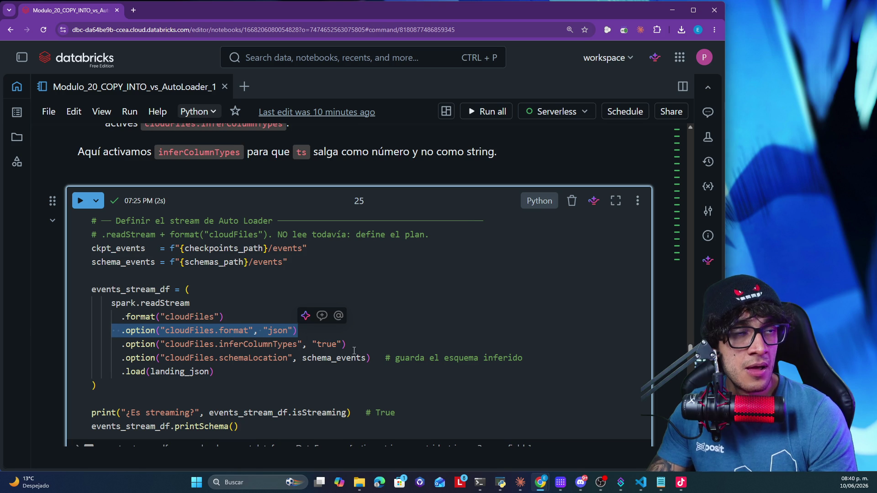
pyautogui.moveTo(356, 344); pyautogui.dragTo(160, 345)
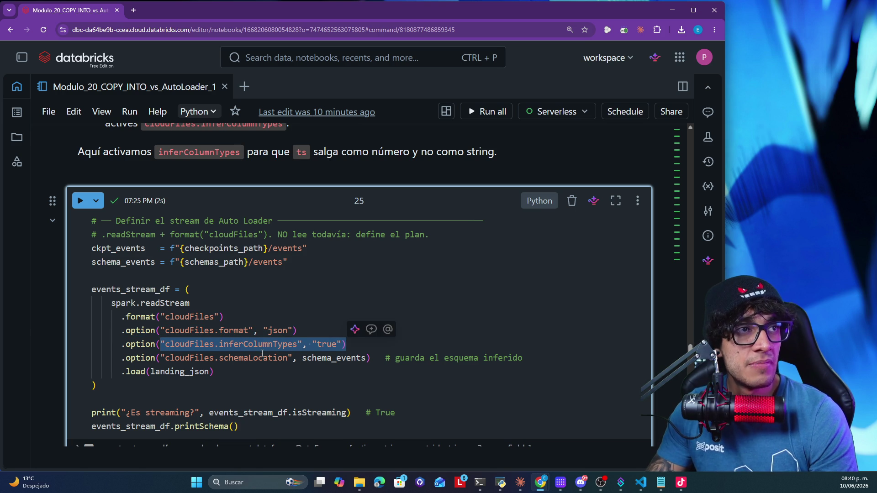
pyautogui.moveTo(521, 359); pyautogui.dragTo(380, 358)
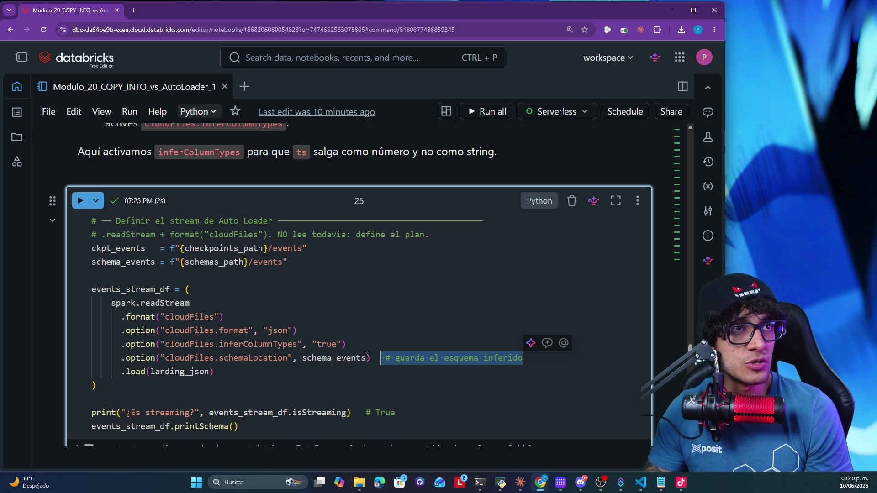
pyautogui.moveTo(370, 358); pyautogui.dragTo(126, 357)
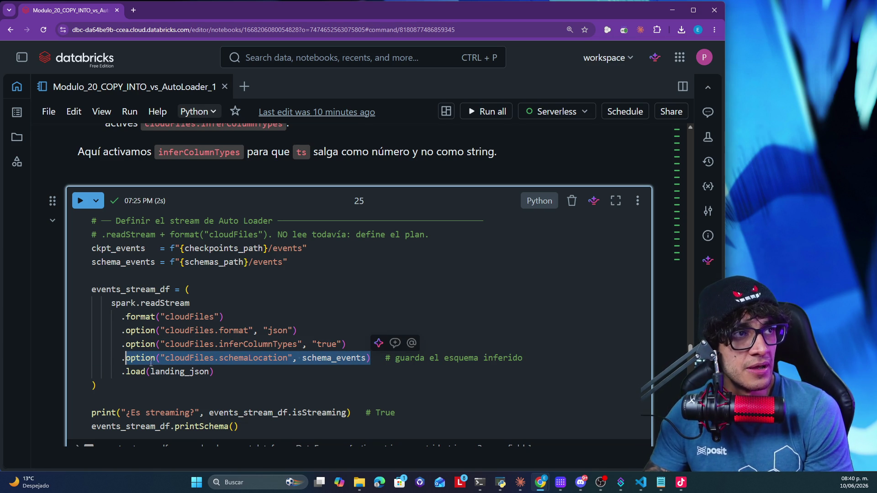
pyautogui.scroll(-1, 229, 351)
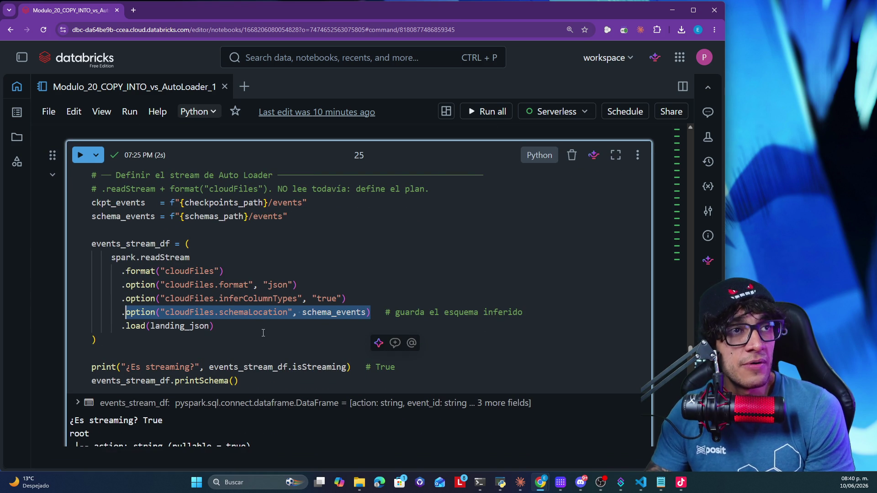
pyautogui.moveTo(214, 325)
pyautogui.mouseDown()
pyautogui.moveTo(127, 313)
pyautogui.moveTo(127, 322)
pyautogui.mouseUp()
pyautogui.doubleClick(185, 328)
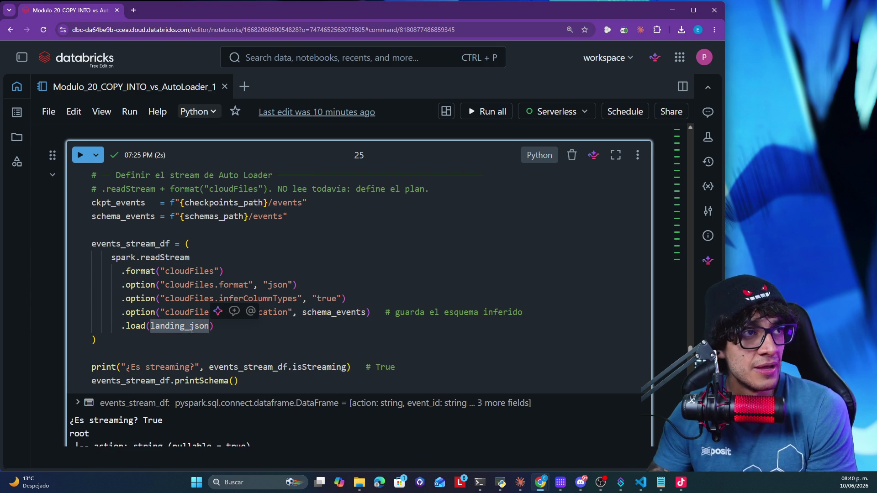
pyautogui.scroll(-1, 217, 341)
pyautogui.moveTo(98, 295)
pyautogui.mouseDown()
pyautogui.moveTo(101, 227)
pyautogui.moveTo(80, 187)
pyautogui.moveTo(80, 201)
pyautogui.mouseUp()
pyautogui.scroll(-1, 254, 379)
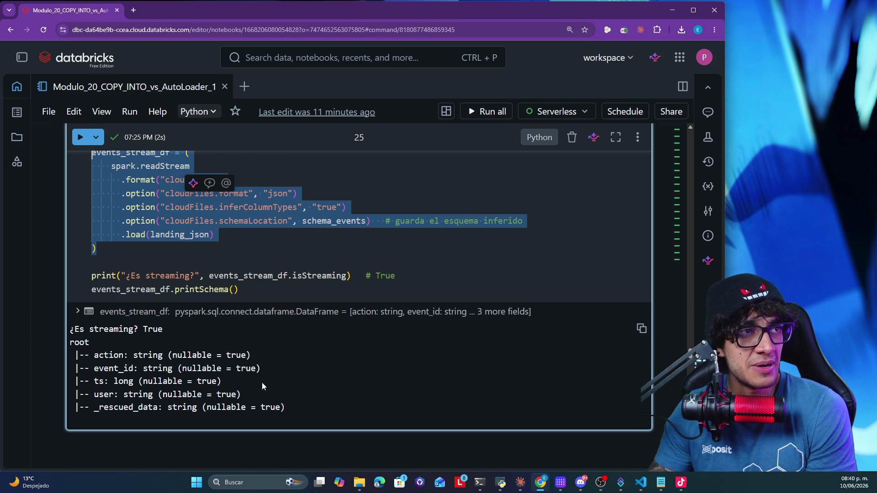
pyautogui.scroll(-2, 288, 411)
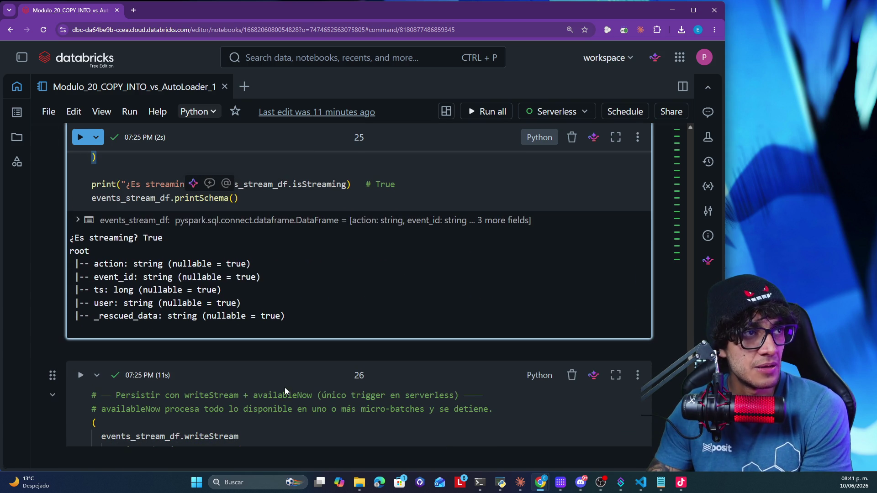
pyautogui.scroll(-4, 282, 383)
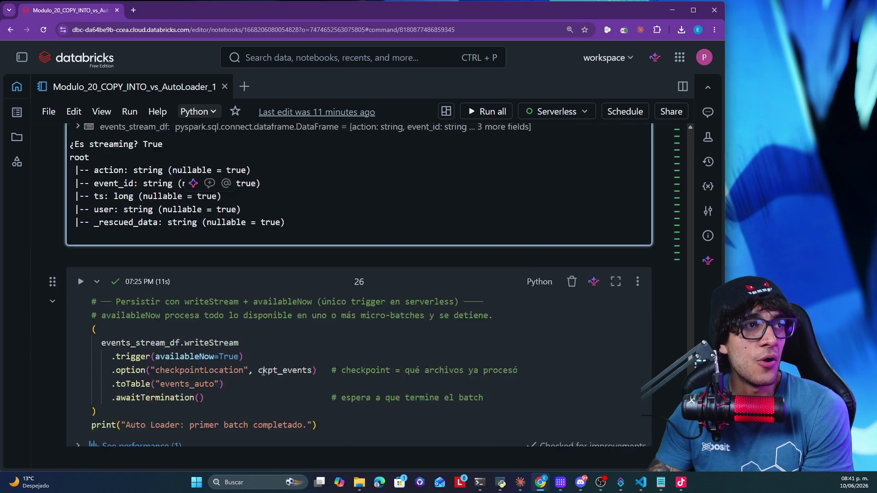
pyautogui.moveTo(184, 253); pyautogui.dragTo(242, 255)
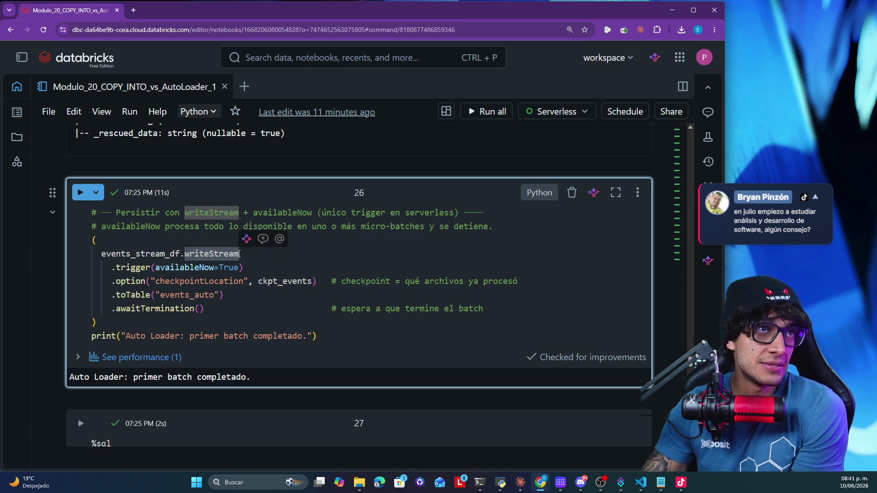
pyautogui.moveTo(243, 268); pyautogui.dragTo(111, 268)
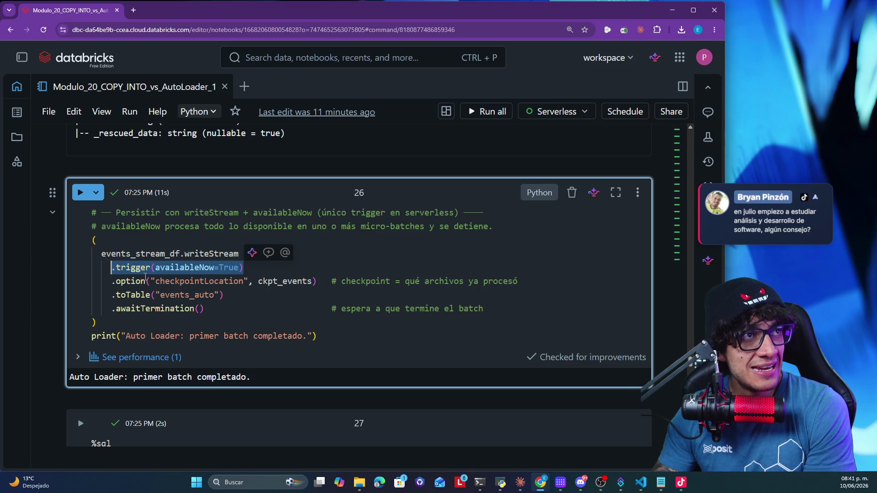
pyautogui.click(218, 269)
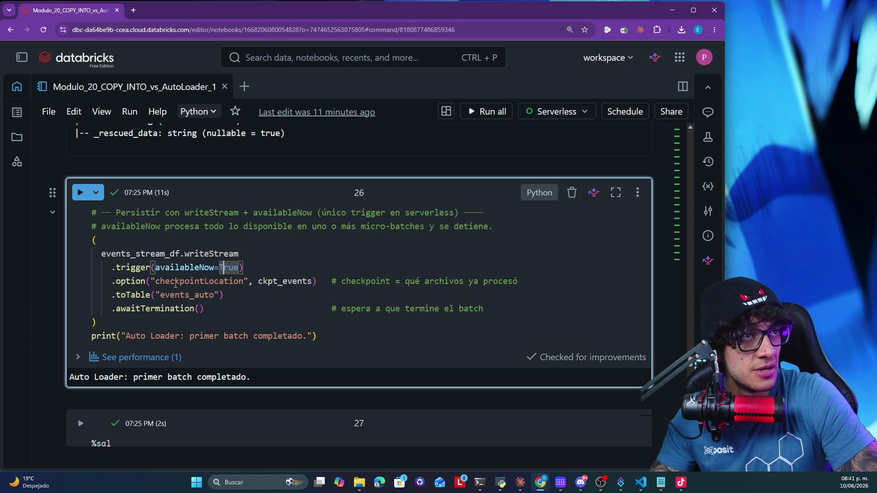
pyautogui.moveTo(338, 282); pyautogui.dragTo(519, 284)
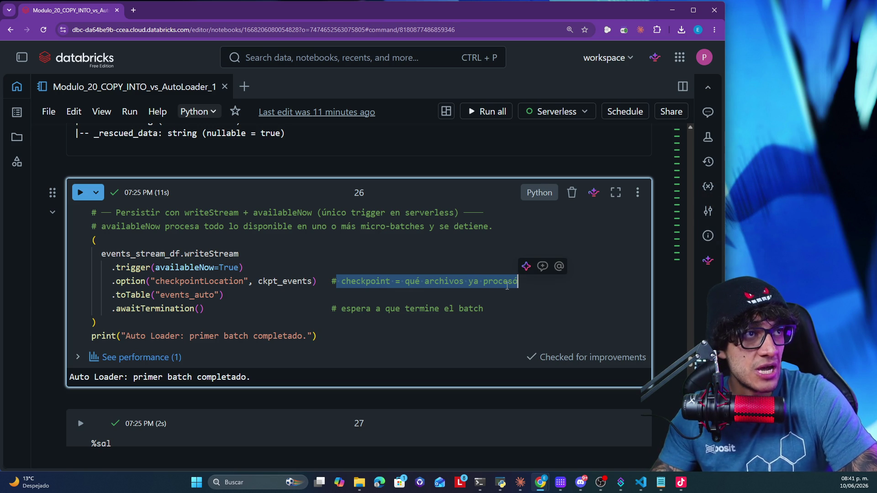
pyautogui.moveTo(223, 295)
pyautogui.mouseDown()
pyautogui.moveTo(116, 295)
pyautogui.moveTo(129, 283)
pyautogui.moveTo(119, 295)
pyautogui.moveTo(278, 315)
pyautogui.moveTo(492, 318)
pyautogui.mouseUp()
pyautogui.scroll(-2, 215, 316)
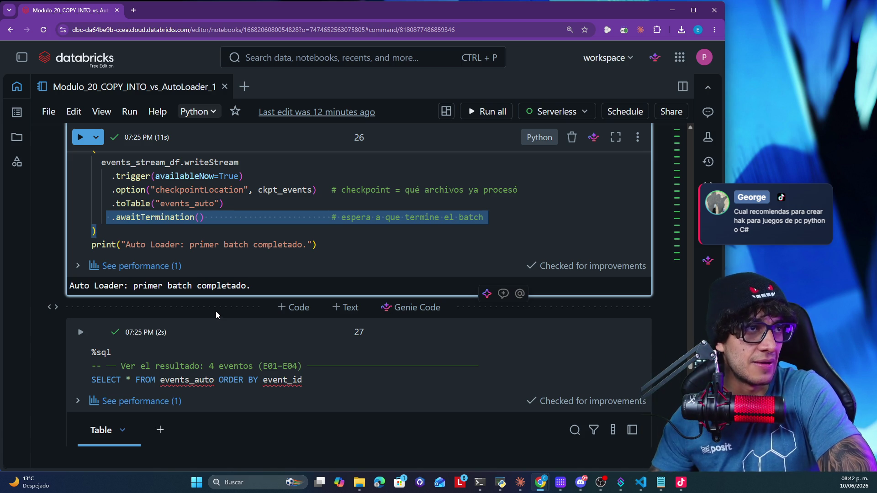
pyautogui.scroll(-3, 216, 313)
pyautogui.scroll(-1, 219, 311)
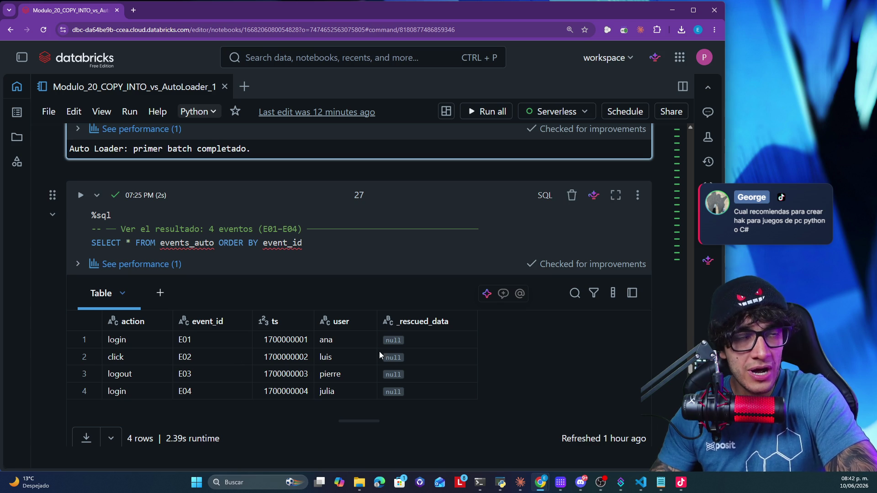
pyautogui.scroll(-6, 478, 357)
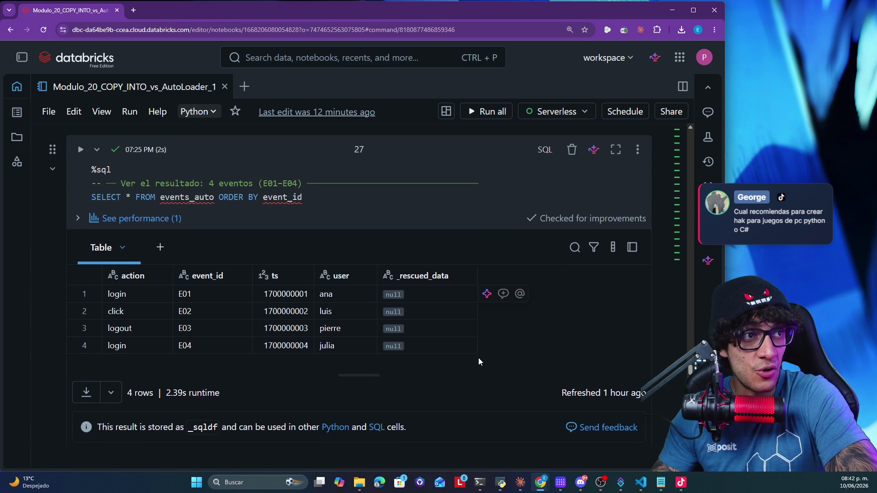
pyautogui.scroll(-1, 480, 357)
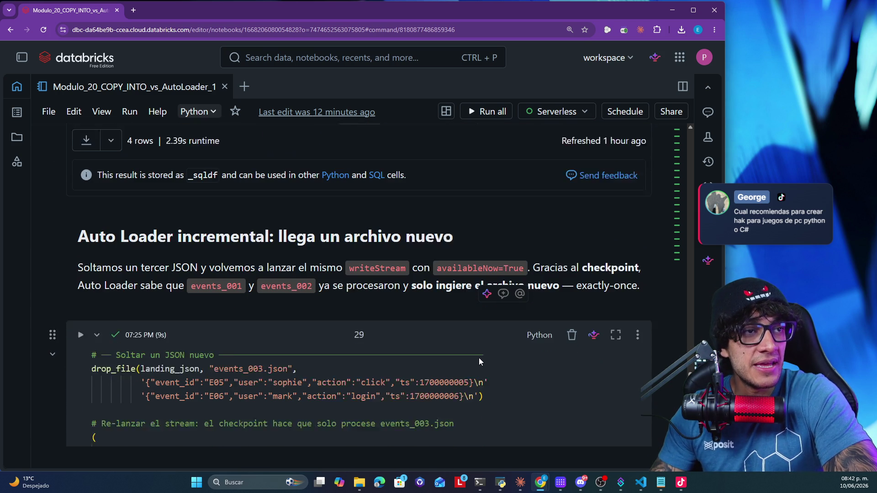
# Highlight the drop_file call that adds a new JSON file to the landing folder
pyautogui.moveTo(507, 376); pyautogui.dragTo(86, 341)
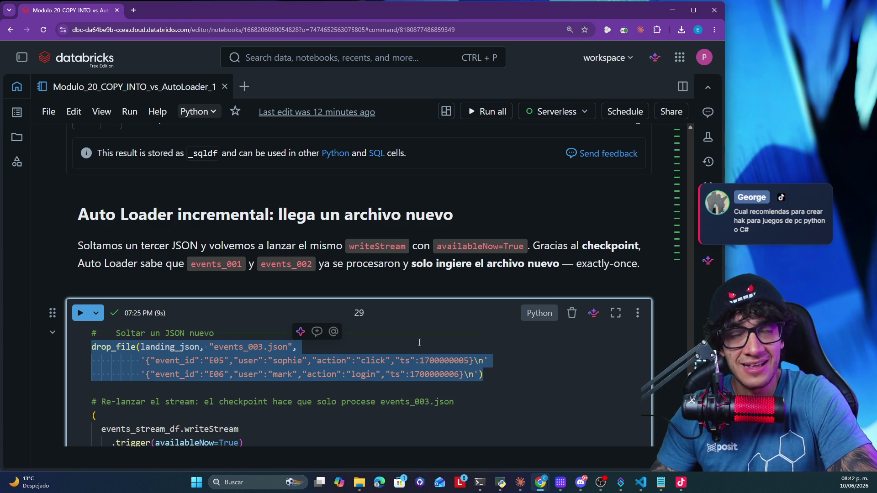
pyautogui.scroll(-5, 256, 349)
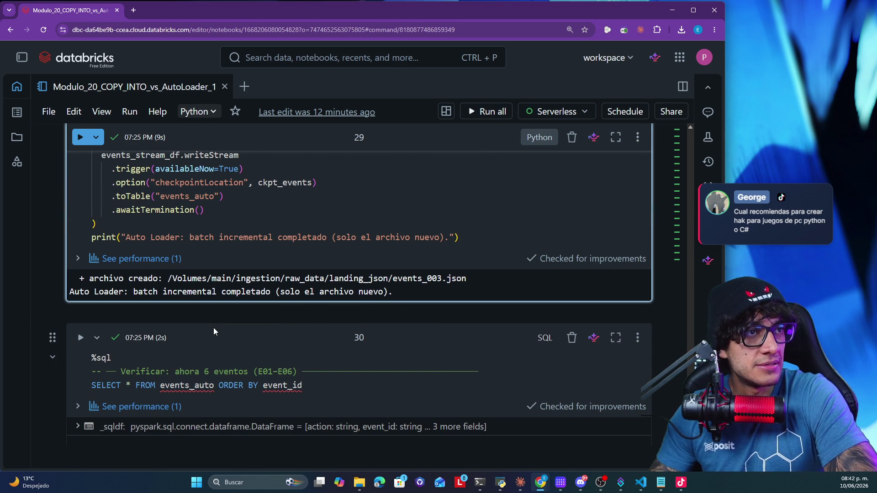
pyautogui.scroll(1, 419, 295)
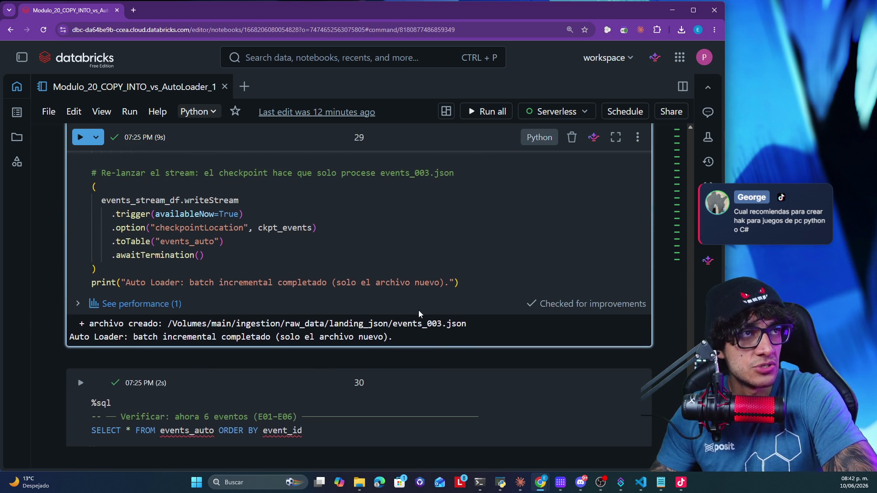
pyautogui.scroll(-2, 418, 310)
pyautogui.scroll(3, 419, 310)
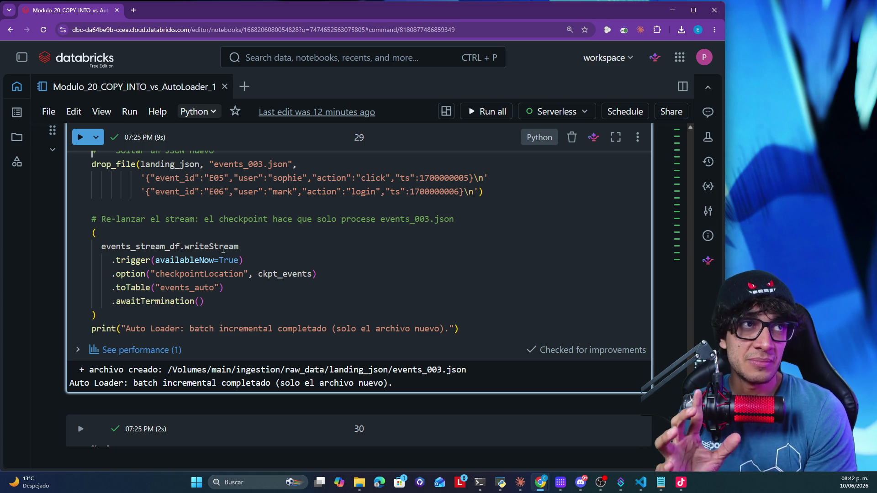
# Highlight the writeStream block that relaunches the stream, pointing out its availableNow trigger
pyautogui.moveTo(150, 320); pyautogui.dragTo(84, 230)
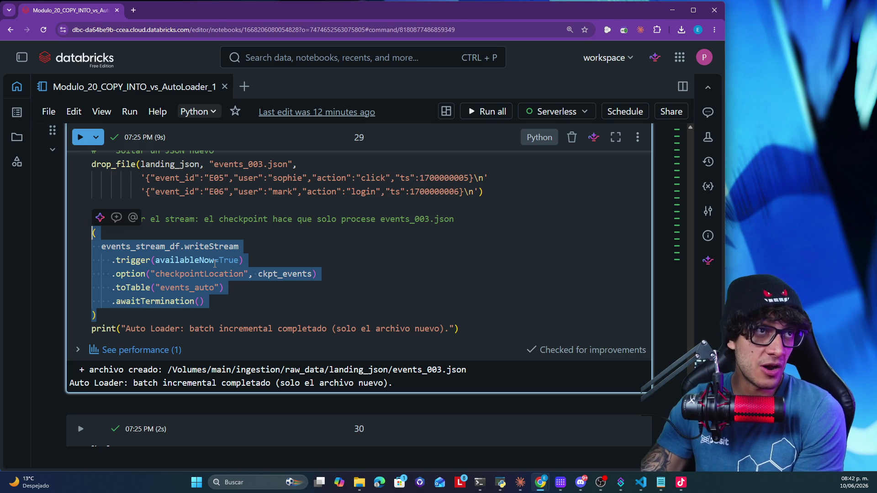
pyautogui.click(201, 260)
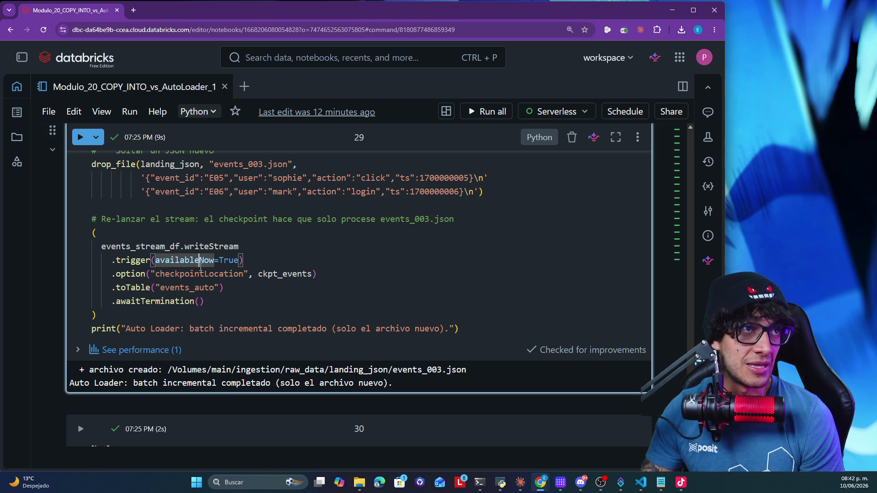
pyautogui.click(130, 321)
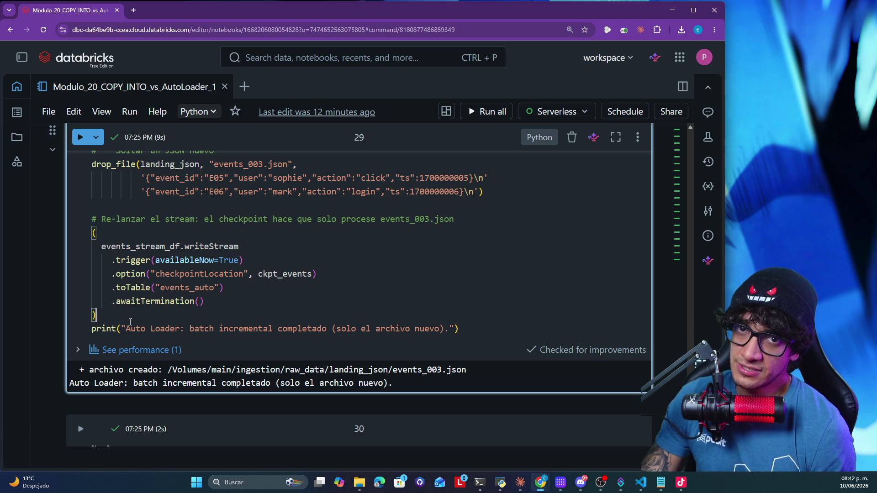
pyautogui.moveTo(116, 317); pyautogui.dragTo(93, 232)
pyautogui.click(199, 259)
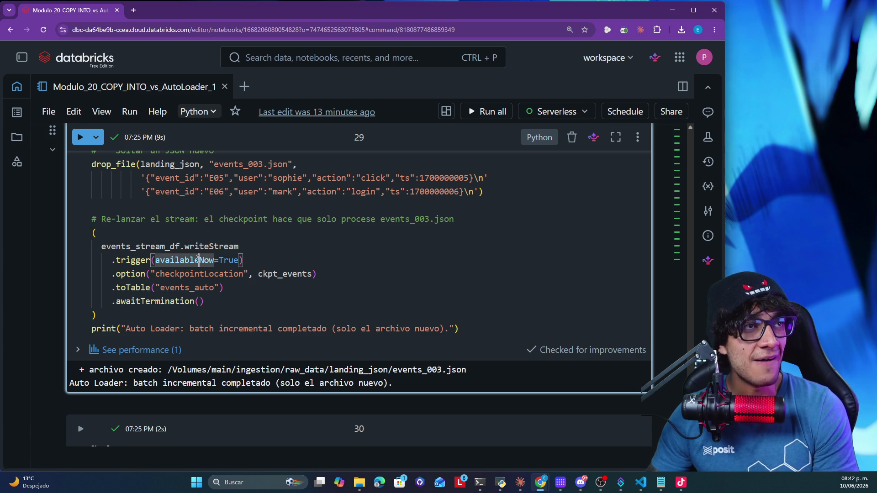
# Highlight the events_auto SELECT query and scroll to its six-row E01–E06 result
pyautogui.scroll(-3, 170, 321)
pyautogui.scroll(6, 172, 326)
pyautogui.scroll(-5, 172, 335)
pyautogui.scroll(-2, 174, 334)
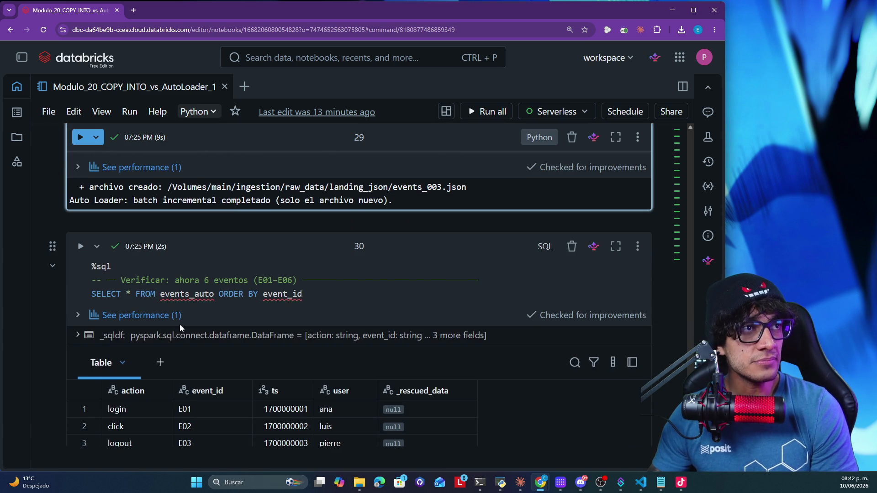
pyautogui.moveTo(323, 292); pyautogui.dragTo(96, 294)
pyautogui.scroll(-2, 366, 315)
pyautogui.scroll(-2, 366, 312)
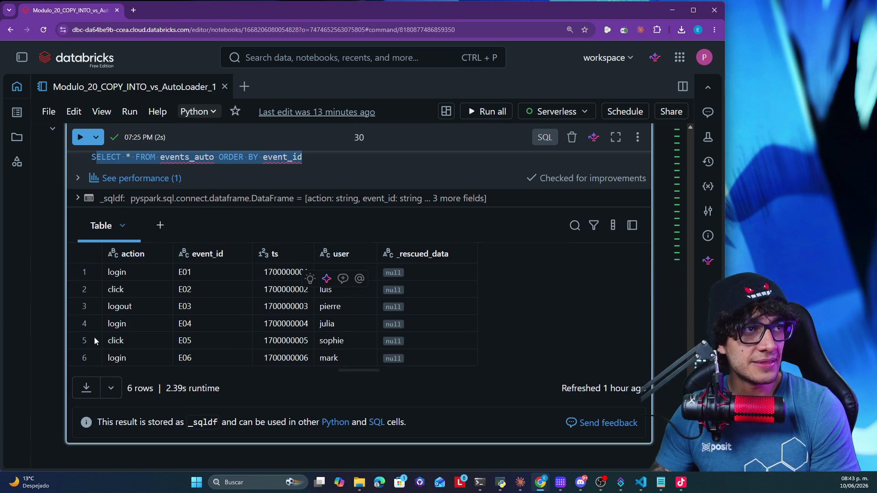
pyautogui.scroll(-4, 439, 343)
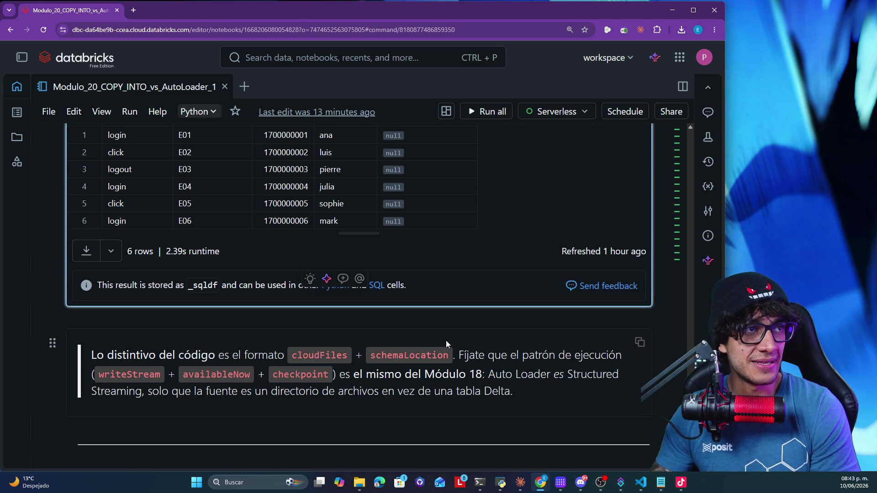
pyautogui.scroll(-1, 446, 342)
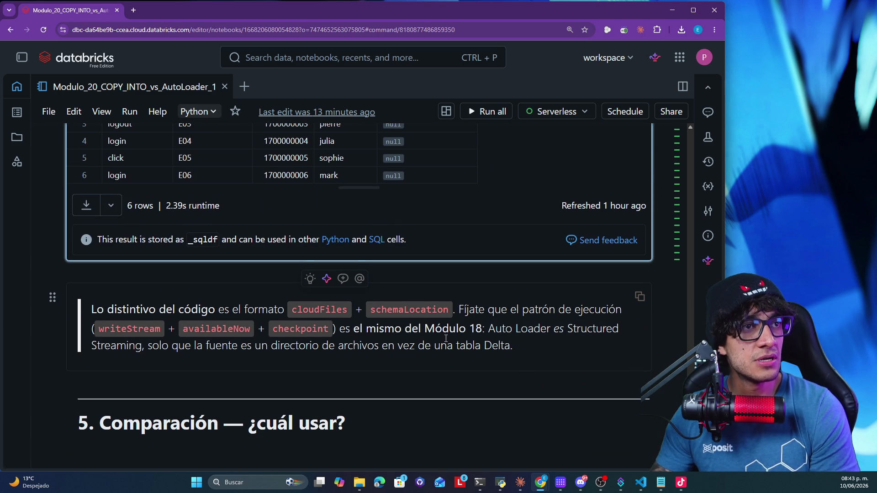
pyautogui.scroll(-2, 445, 340)
pyautogui.scroll(3, 444, 342)
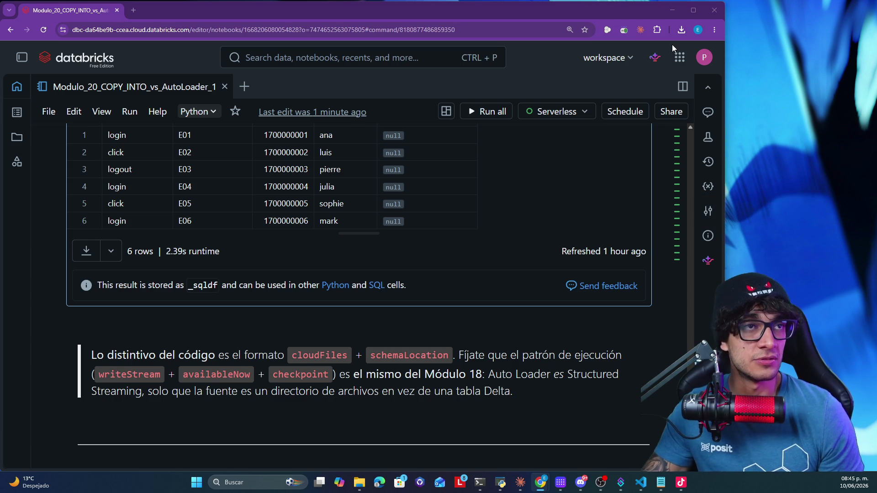
# Switch back to the slides, showing slide 5 of 8, 'El formato cloudFiles'
pyautogui.hotkey('alt', 'Tab')
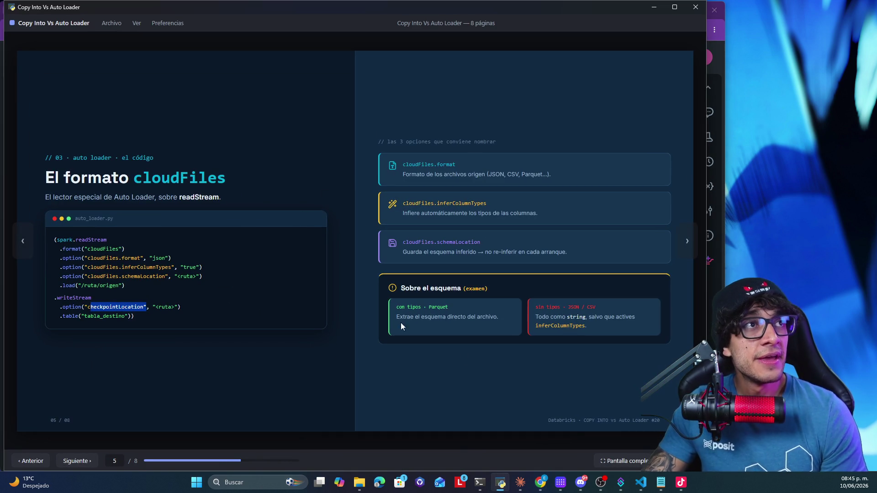
# Cover the DBFS deprecation slide, highlighting deprecado, the Volumes path and Unity Catalog, then reach slide 7
pyautogui.click(93, 461)
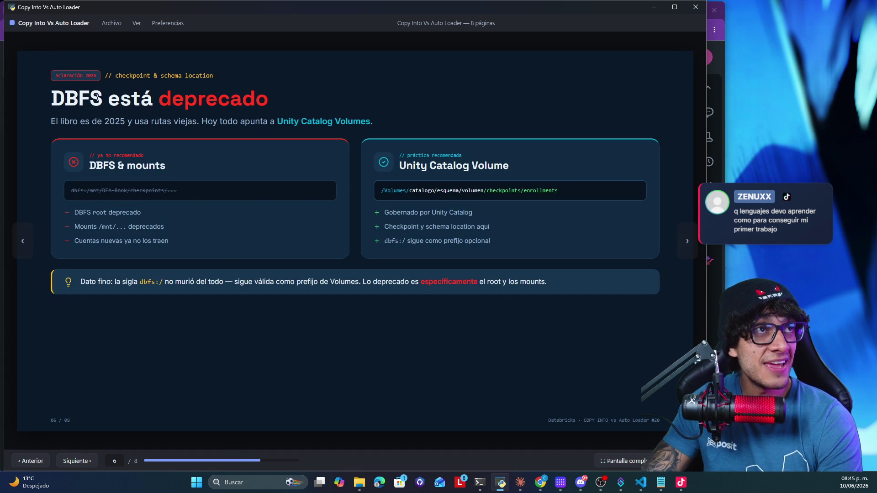
pyautogui.moveTo(154, 105); pyautogui.dragTo(223, 117)
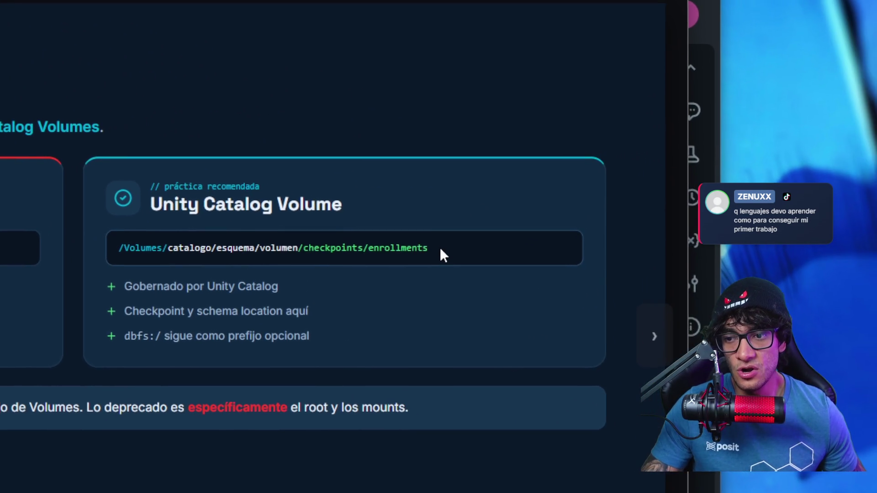
pyautogui.moveTo(475, 245); pyautogui.dragTo(480, 245)
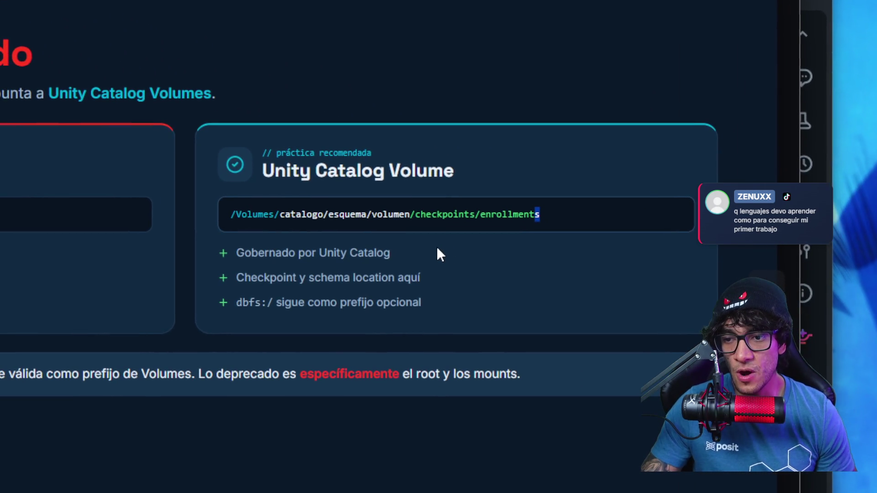
pyautogui.moveTo(399, 261); pyautogui.dragTo(342, 256)
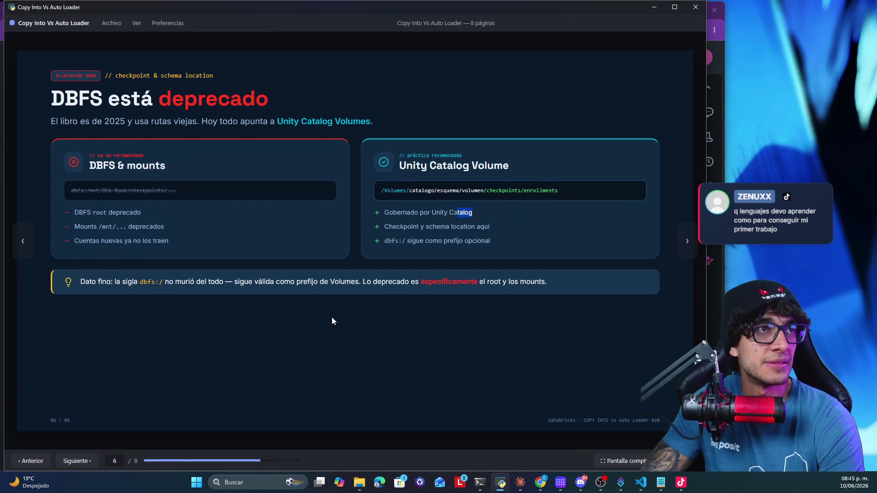
pyautogui.click(84, 461)
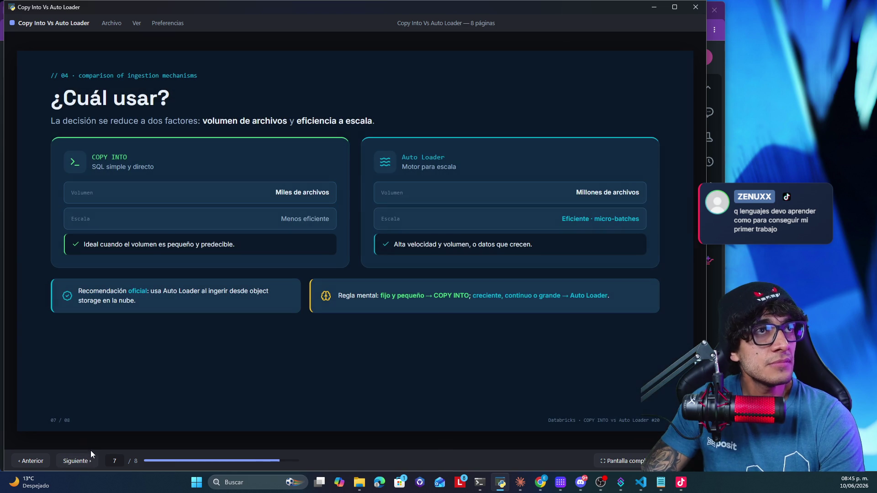
pyautogui.hotkey('alt', 'Tab')
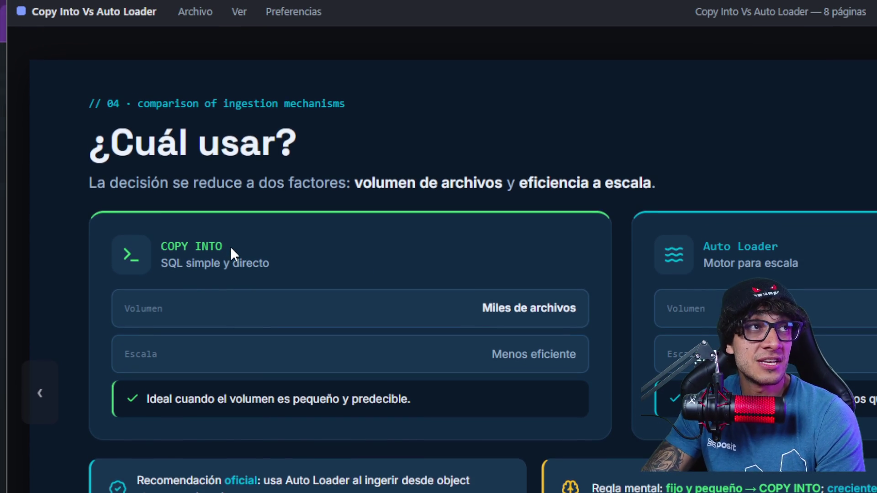
pyautogui.moveTo(230, 249); pyautogui.dragTo(178, 251)
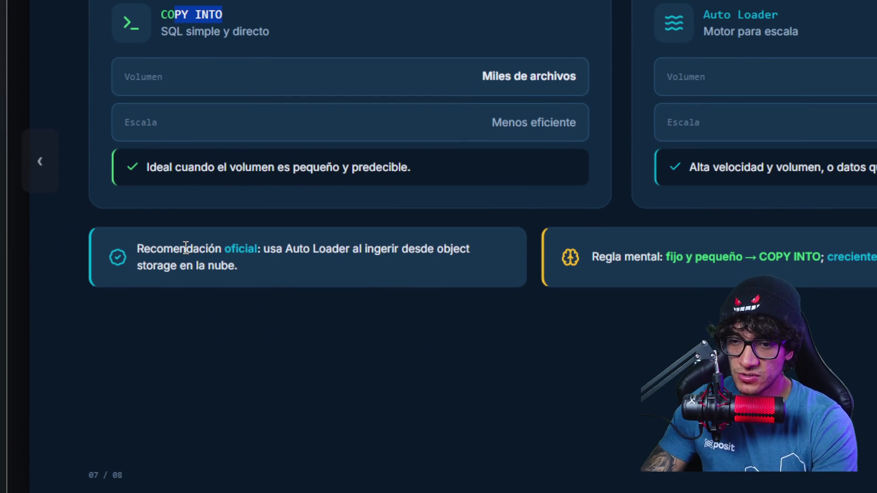
pyautogui.moveTo(270, 248)
pyautogui.mouseDown()
pyautogui.moveTo(461, 244)
pyautogui.moveTo(195, 249)
pyautogui.mouseUp()
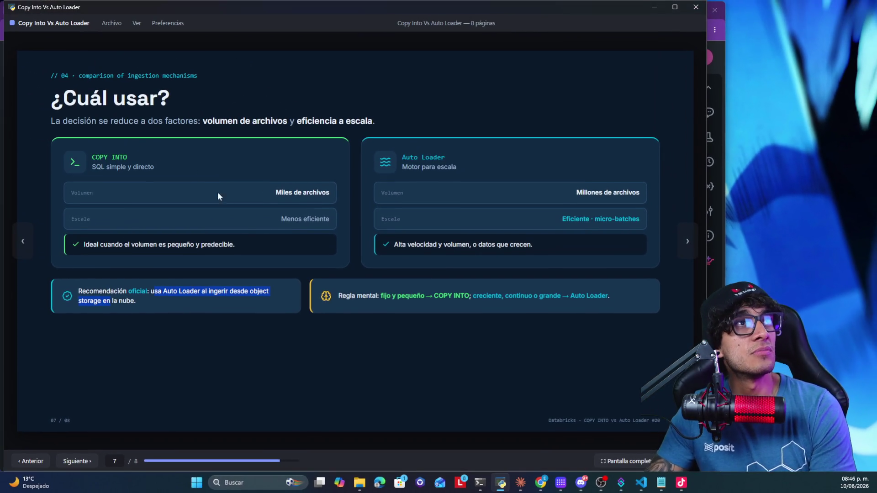
pyautogui.click(326, 361)
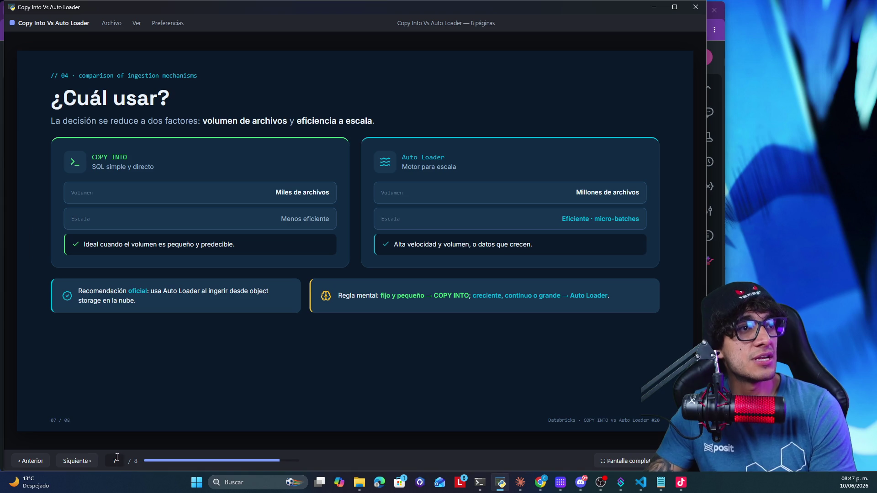
# Advance to the final slide 8/8, 'Lo que te llevas', with its four takeaways
pyautogui.click(91, 462)
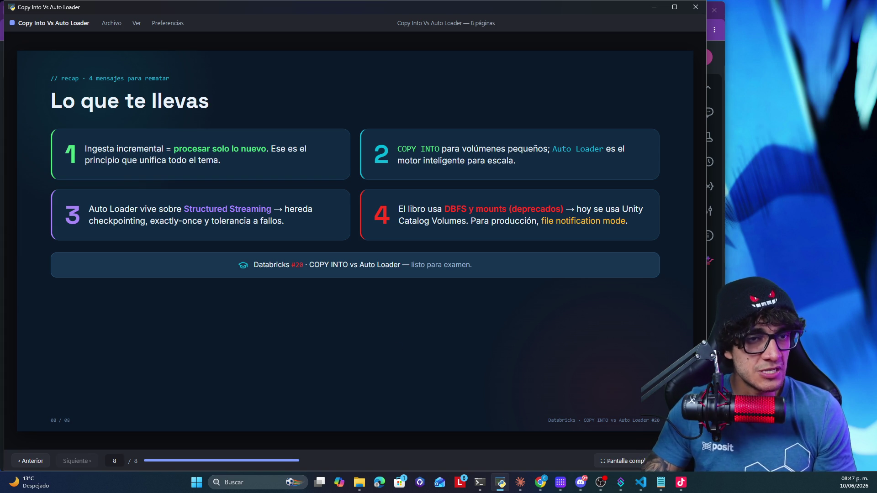
pyautogui.hotkey('alt', 'Tab')
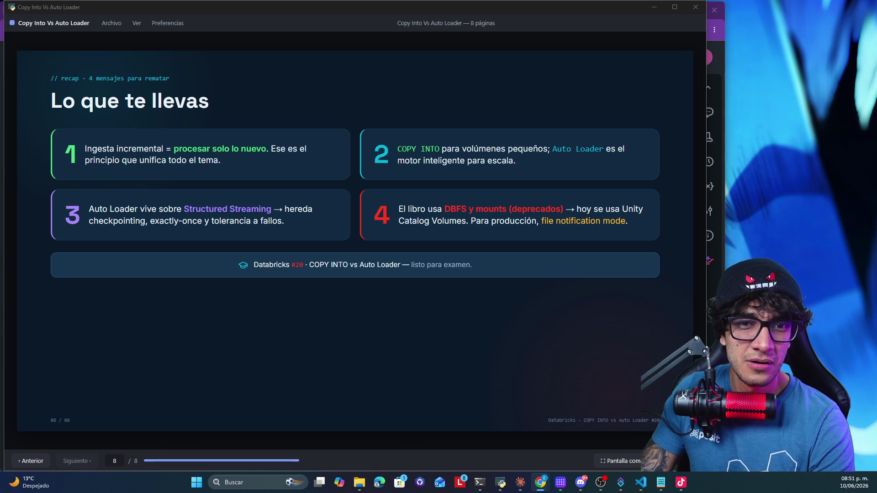
# Switch to the Chrome window showing the 'partidos mundial 2026 horarios' Google results
pyautogui.hotkey('alt', 'Tab')
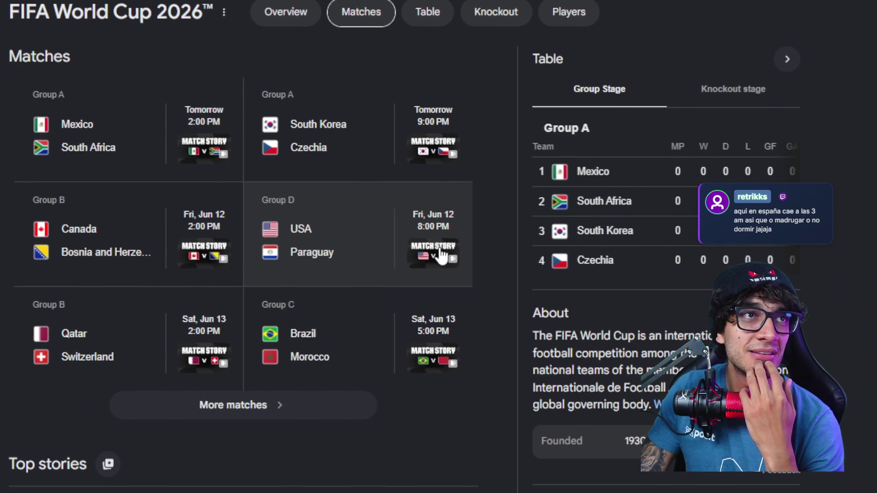
pyautogui.scroll(-2, 442, 265)
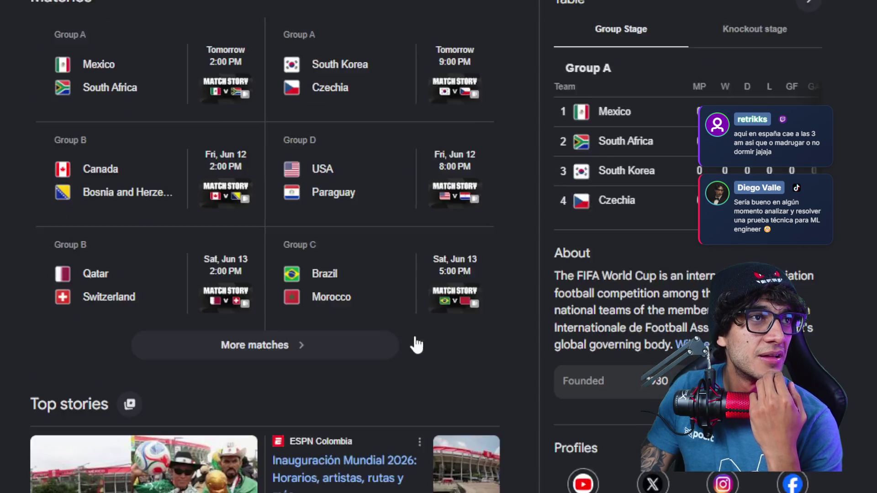
pyautogui.scroll(-2, 415, 344)
pyautogui.click(443, 250)
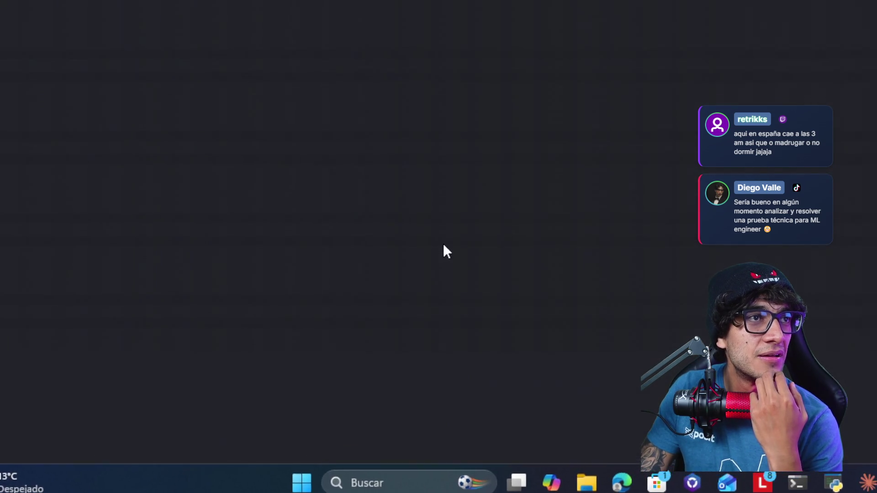
# Scroll the group-stage matches through Jun 16, then close the schedule to show Group A standings
pyautogui.scroll(4, 454, 249)
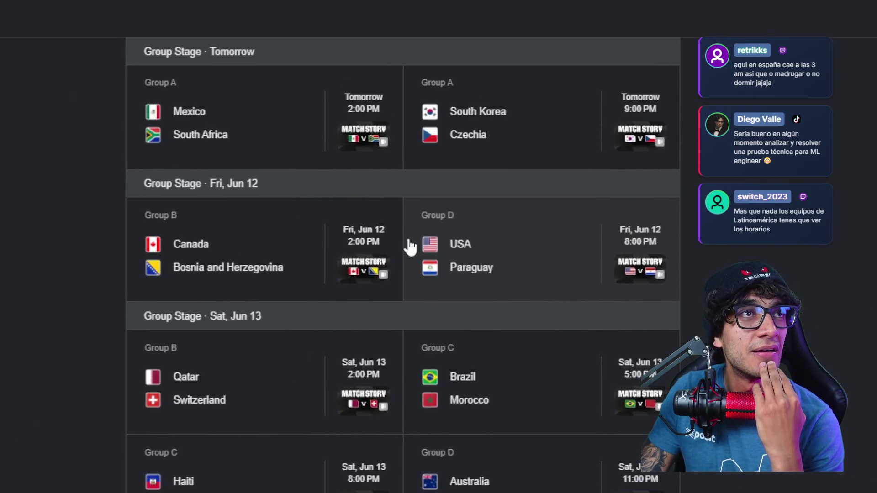
pyautogui.scroll(-5, 439, 260)
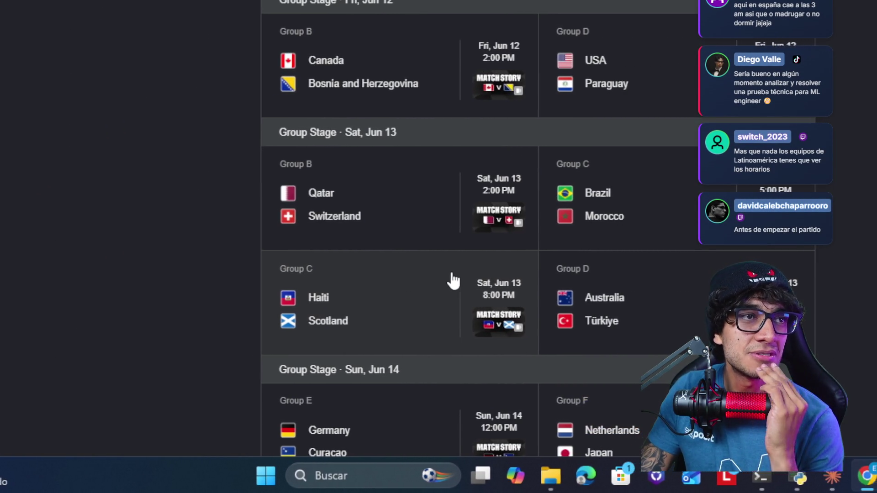
pyautogui.scroll(-2, 452, 268)
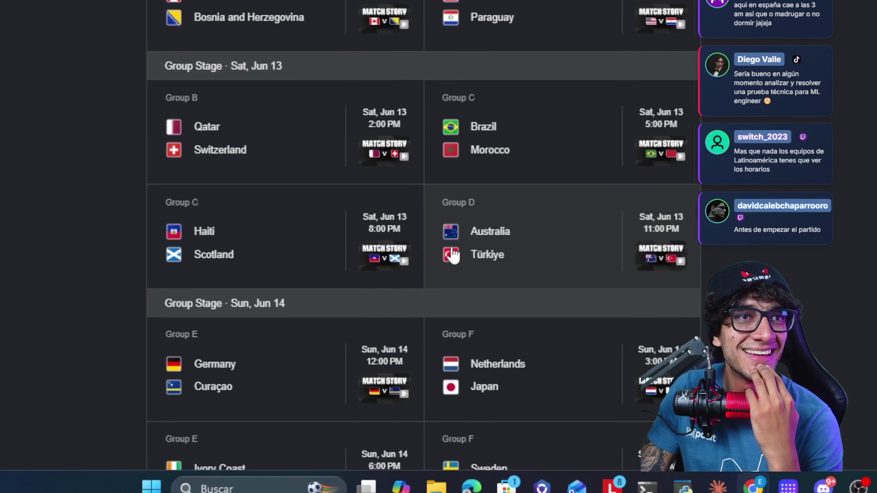
pyautogui.scroll(-2, 441, 256)
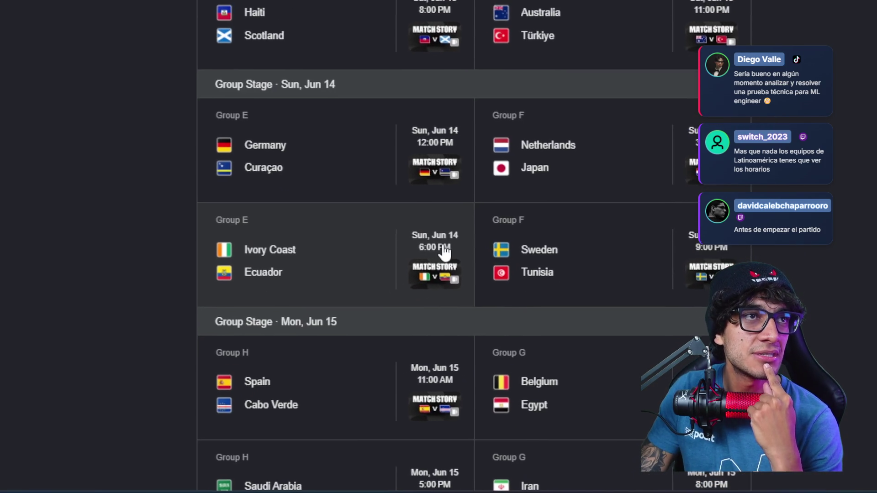
pyautogui.scroll(-2, 445, 249)
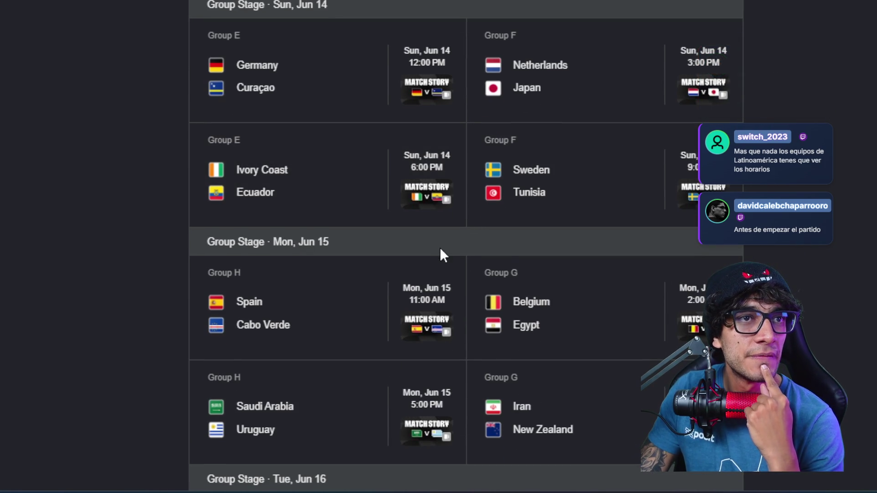
pyautogui.scroll(-2, 439, 254)
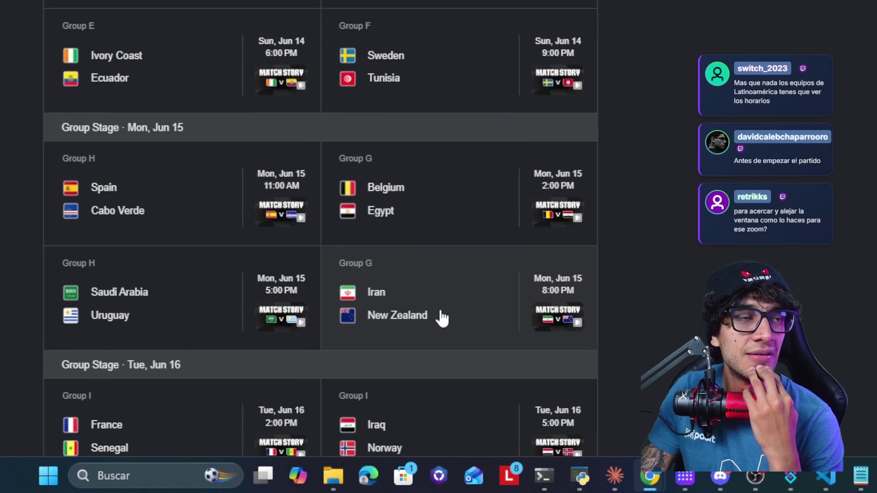
pyautogui.scroll(-3, 442, 319)
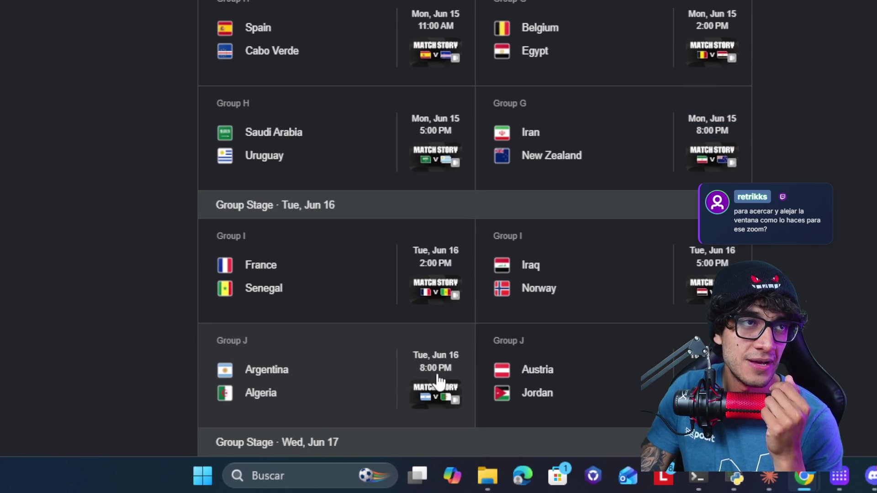
pyautogui.scroll(3, 426, 223)
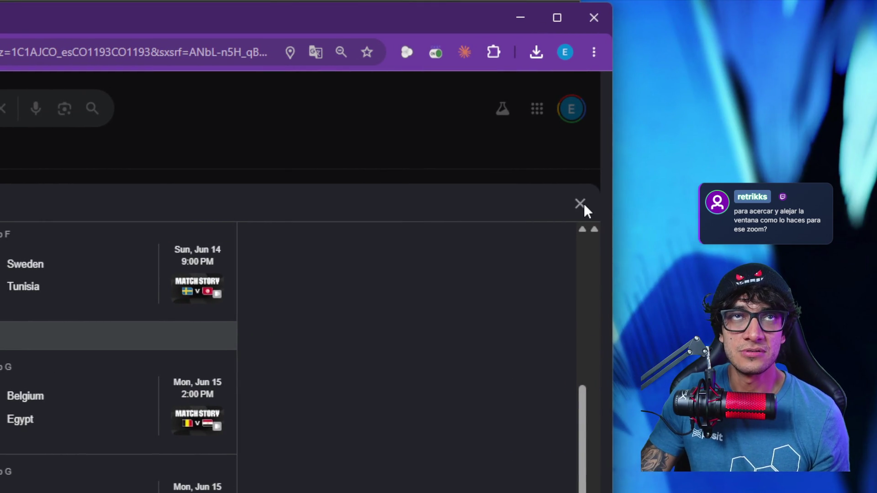
pyautogui.click(583, 204)
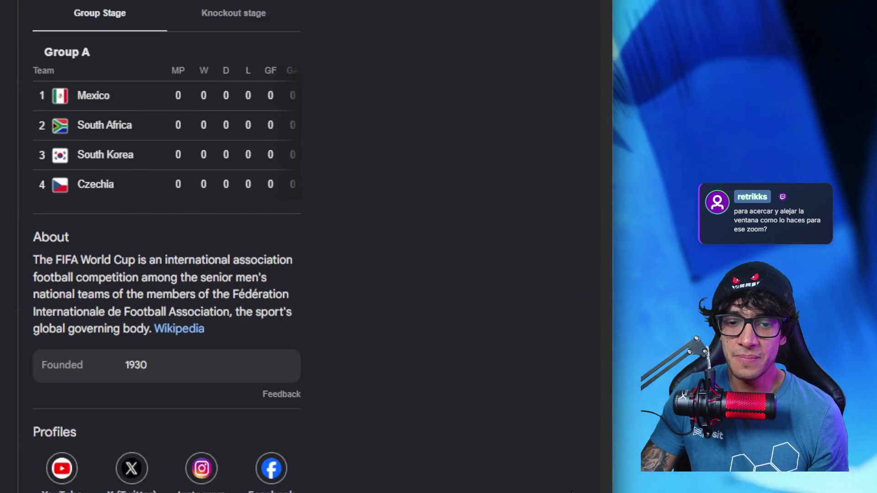
# Glance over the World Cup results, then switch from Chrome to the Discord course server
pyautogui.moveTo(481, 484)
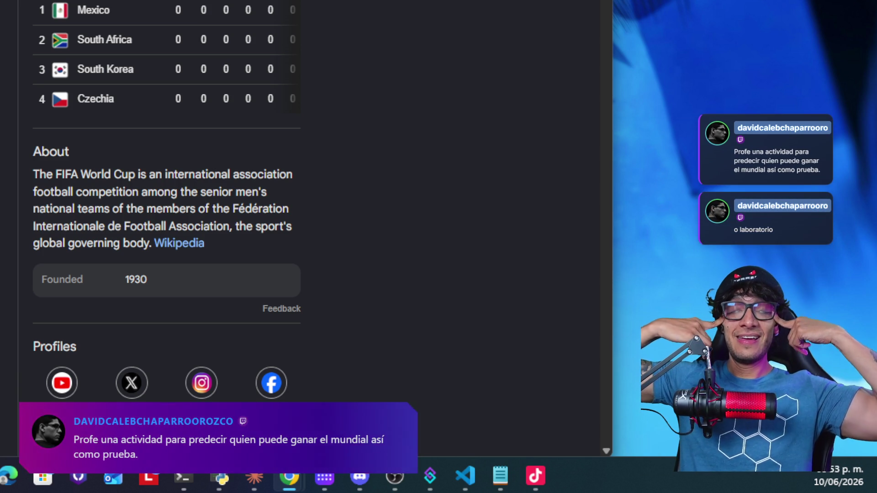
pyautogui.scroll(1, 166, 206)
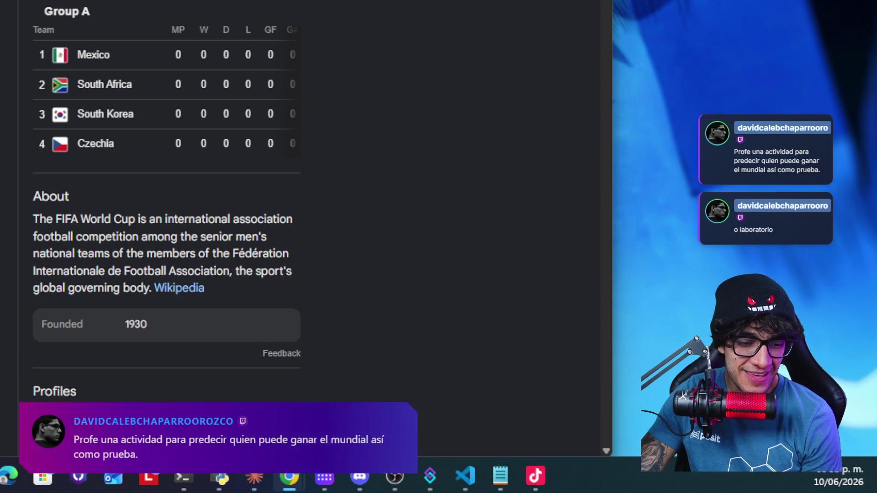
pyautogui.scroll(-1, 167, 206)
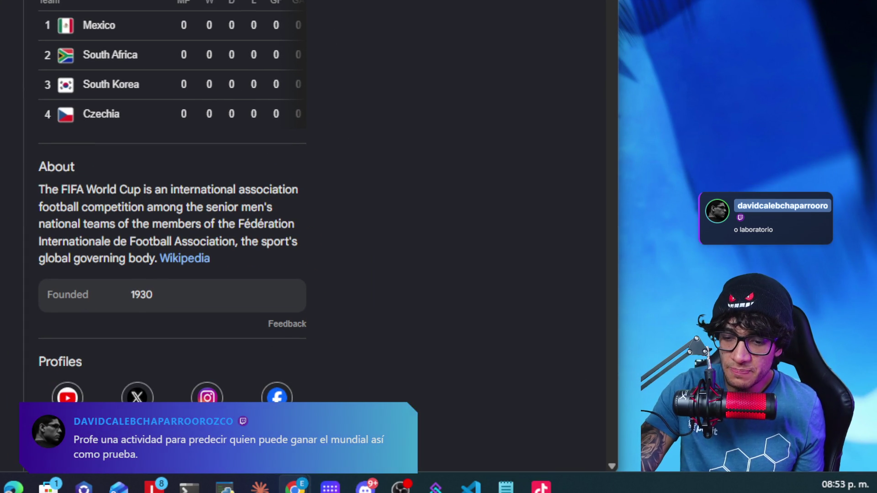
pyautogui.hotkey('alt', 'Tab')
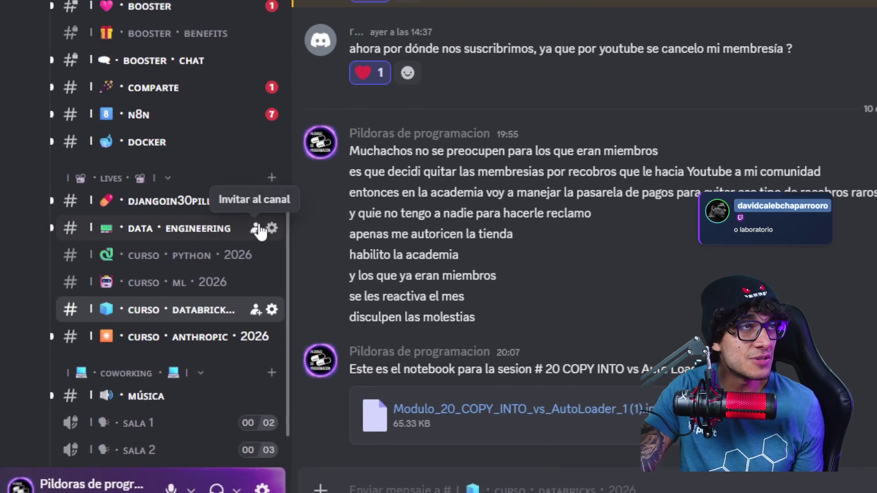
# From the server's 2 events, open 'COPY INTO vs Auto Loader (cuál usar)' details and show its options menu
pyautogui.scroll(10, 197, 262)
pyautogui.scroll(5, 197, 261)
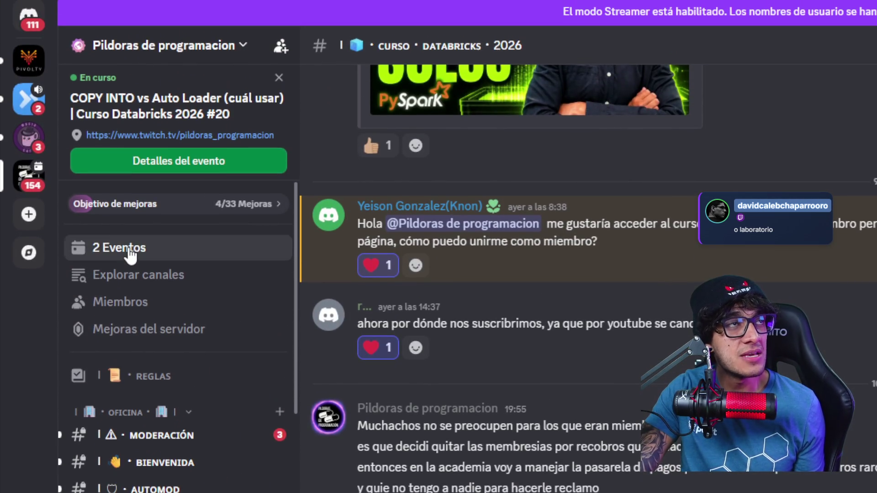
pyautogui.click(130, 252)
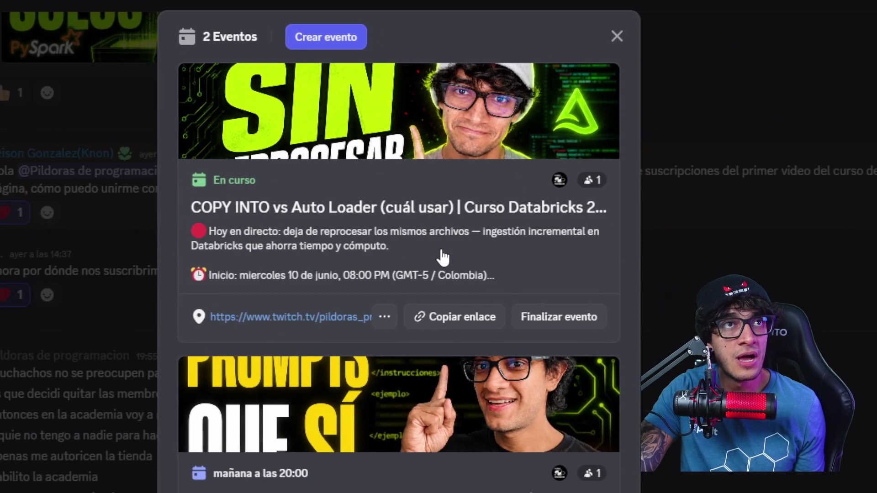
pyautogui.click(434, 247)
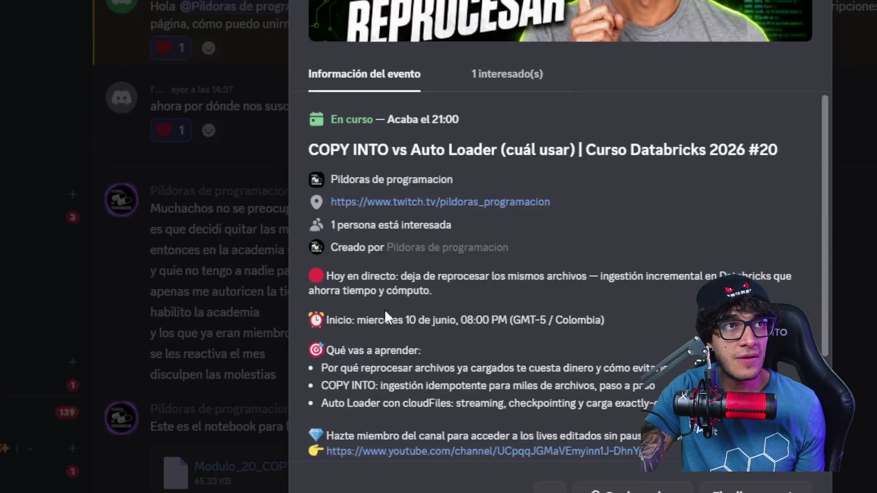
pyautogui.scroll(-3, 439, 228)
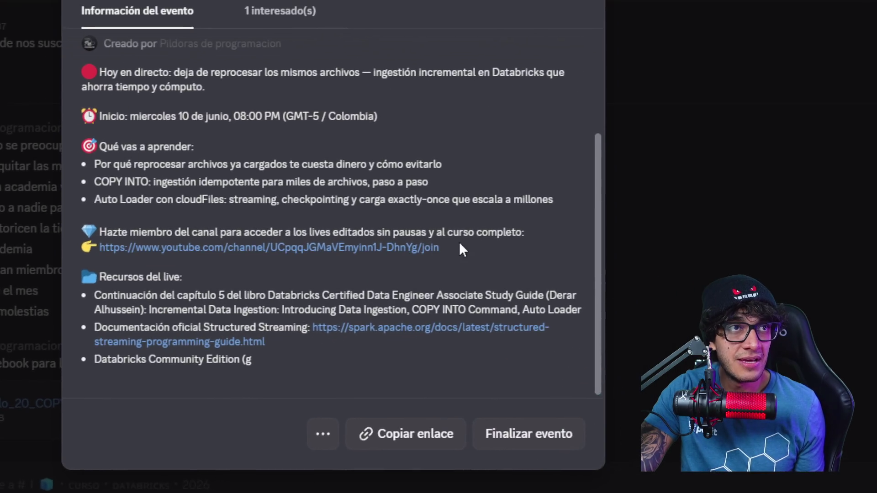
pyautogui.moveTo(713, 284); pyautogui.dragTo(365, 251)
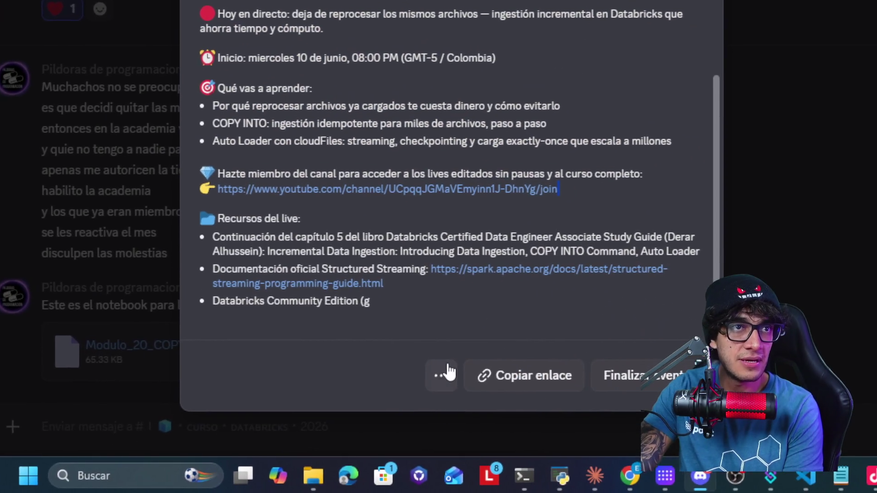
pyautogui.click(436, 374)
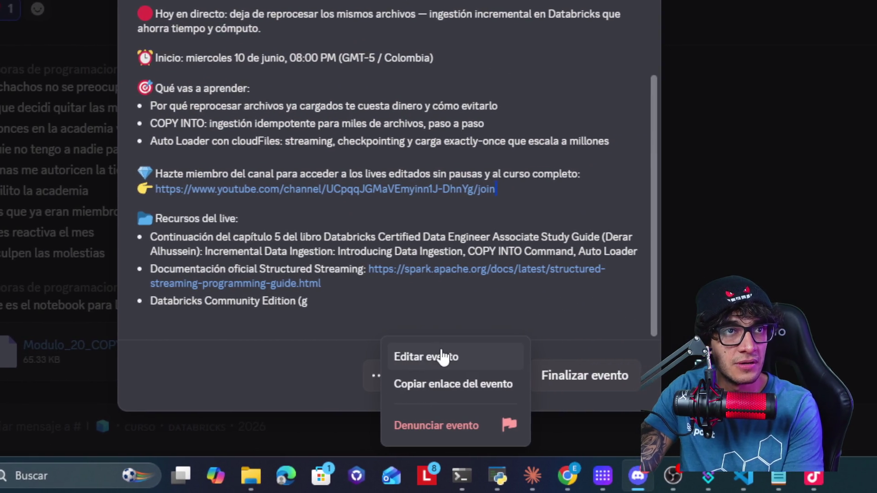
# Edit the event and delete the 'Hazte miembro…' paragraph and join link from its description
pyautogui.click(484, 356)
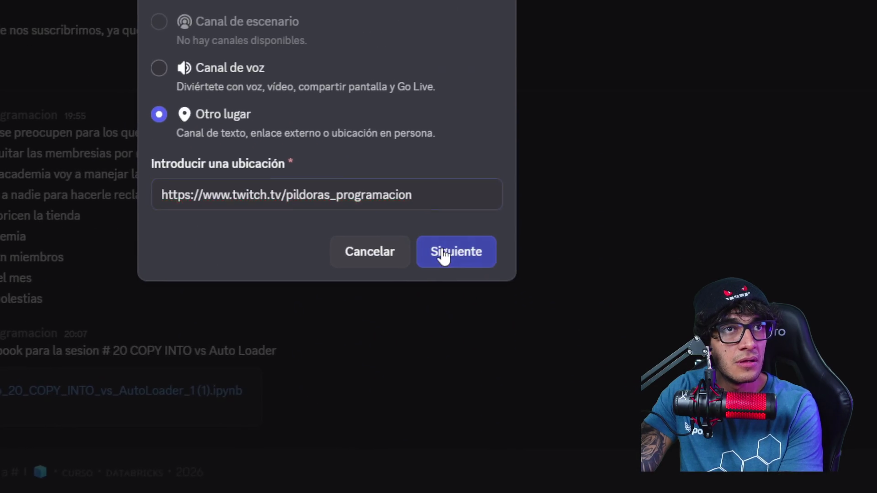
pyautogui.click(557, 326)
pyautogui.scroll(-5, 441, 249)
pyautogui.scroll(-3, 441, 249)
pyautogui.moveTo(441, 249)
pyautogui.mouseDown()
pyautogui.moveTo(278, 213)
pyautogui.moveTo(278, 169)
pyautogui.moveTo(438, 218)
pyautogui.mouseUp()
pyautogui.press('BackSpace')
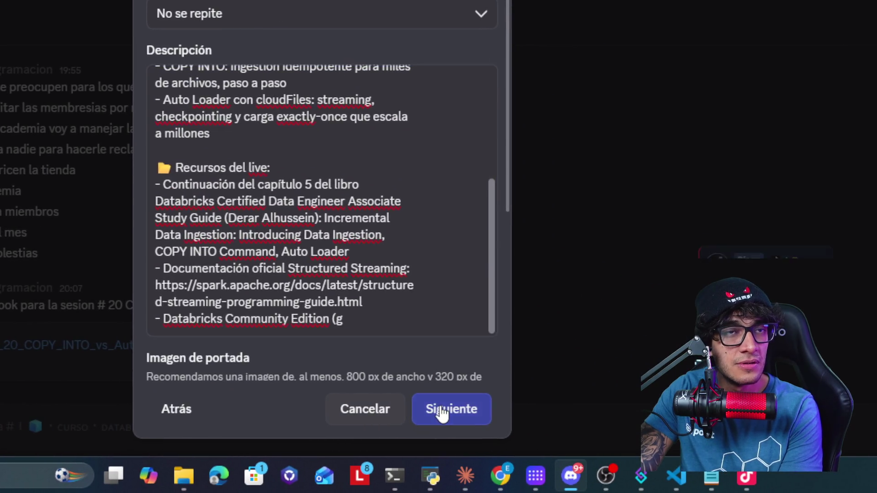
# Save the edited event and return to the server's event list
pyautogui.click(463, 413)
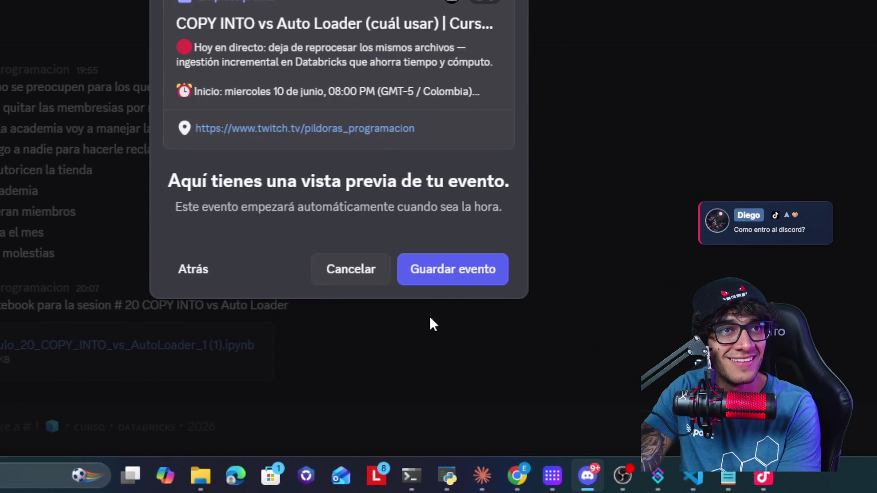
pyautogui.click(441, 272)
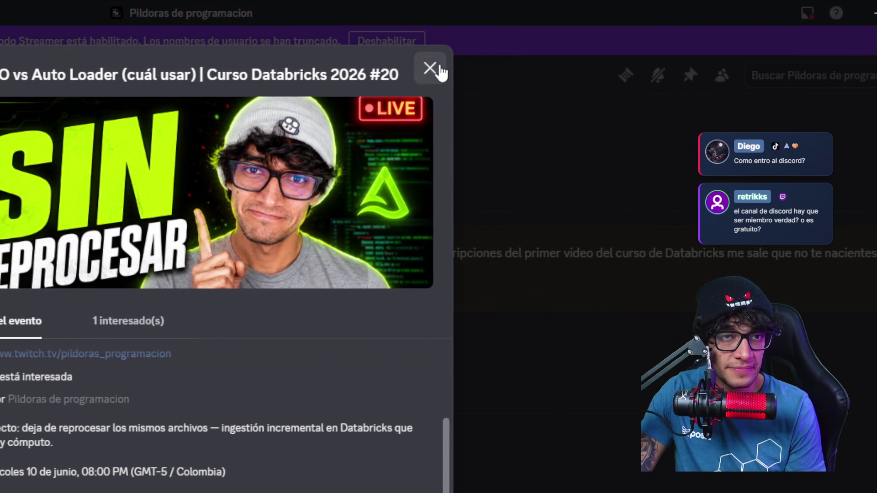
pyautogui.click(414, 68)
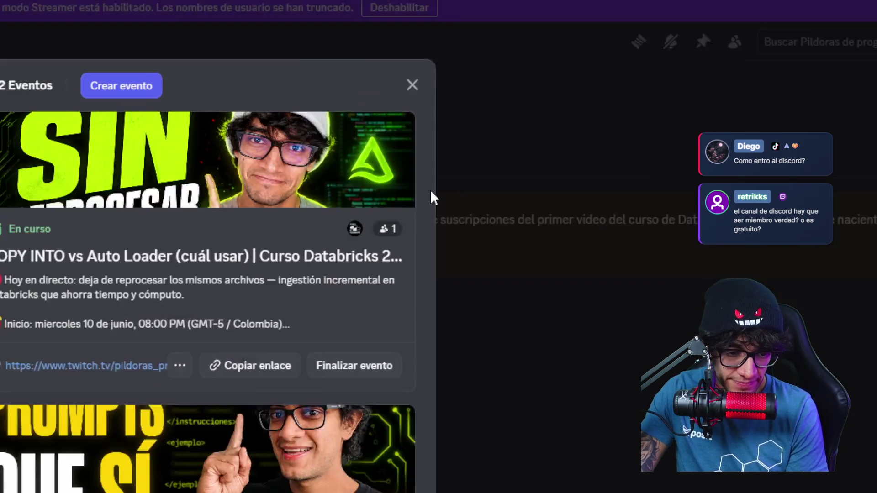